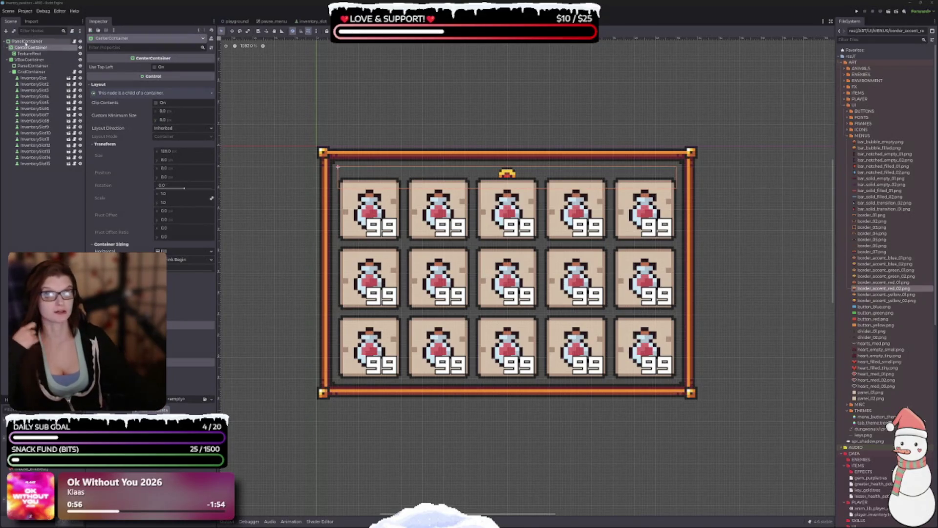
Step: Select the PanelContainer and scroll the Inspector to its Theme Overrides Panel StyleBoxTexture
click(27, 41)
scroll(152, 230, up, 5)
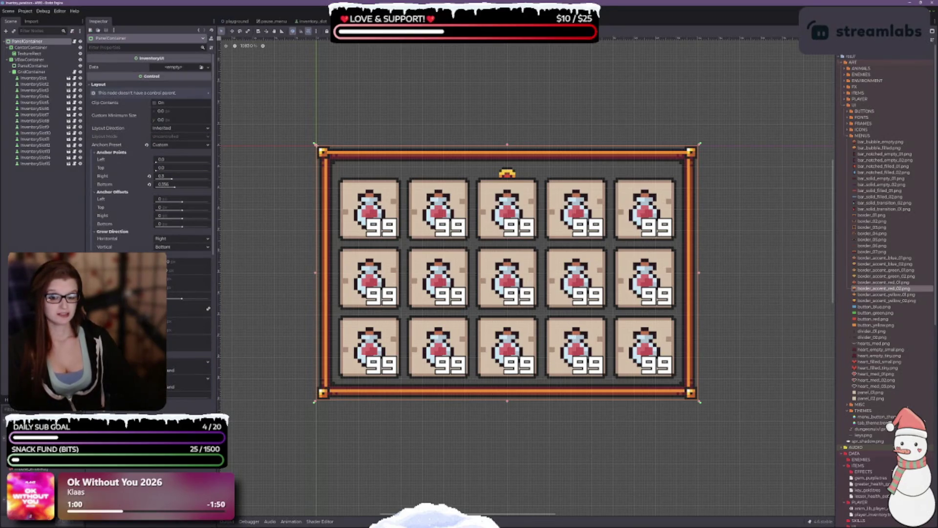
scroll(150, 195, down, 2)
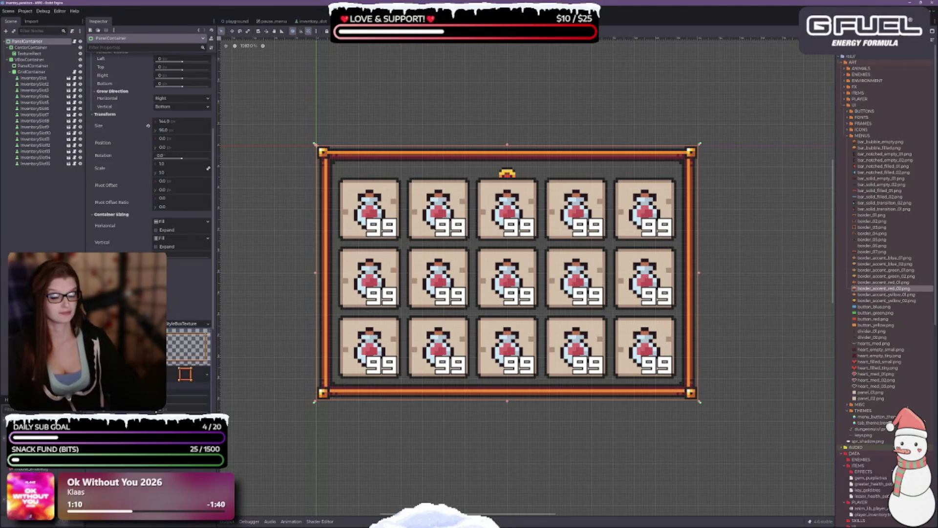
scroll(171, 256, down, 5)
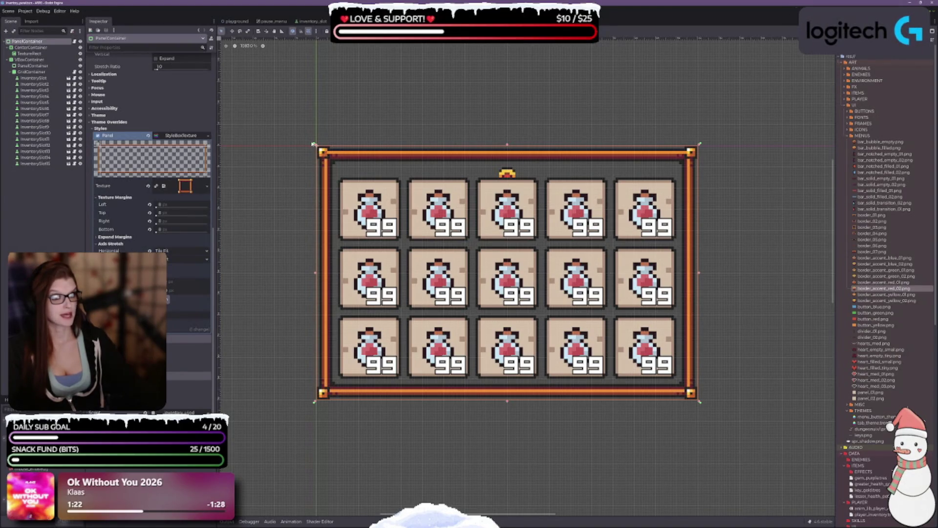
scroll(535, 308, up, 2)
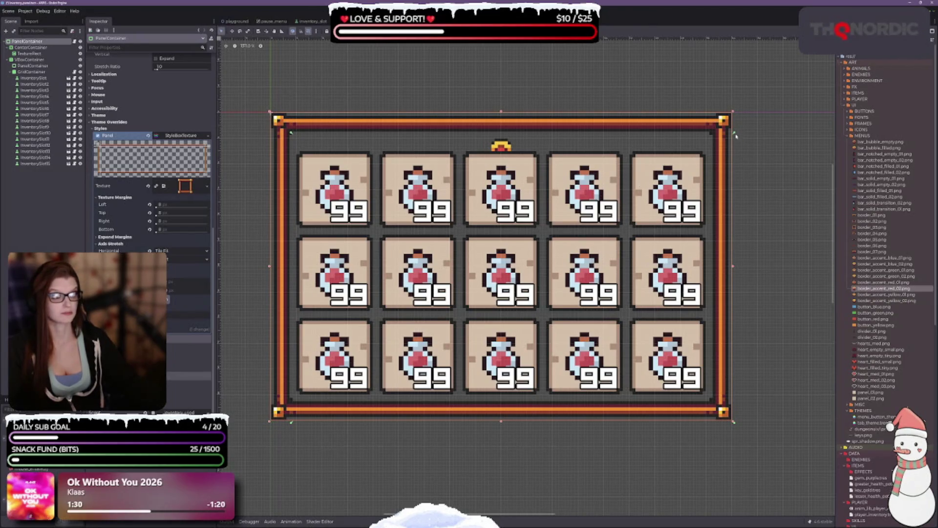
Step: Snap the panel's left and right anchors onto its corners and save the scene
drag(735, 134, 712, 133)
drag(290, 133, 287, 130)
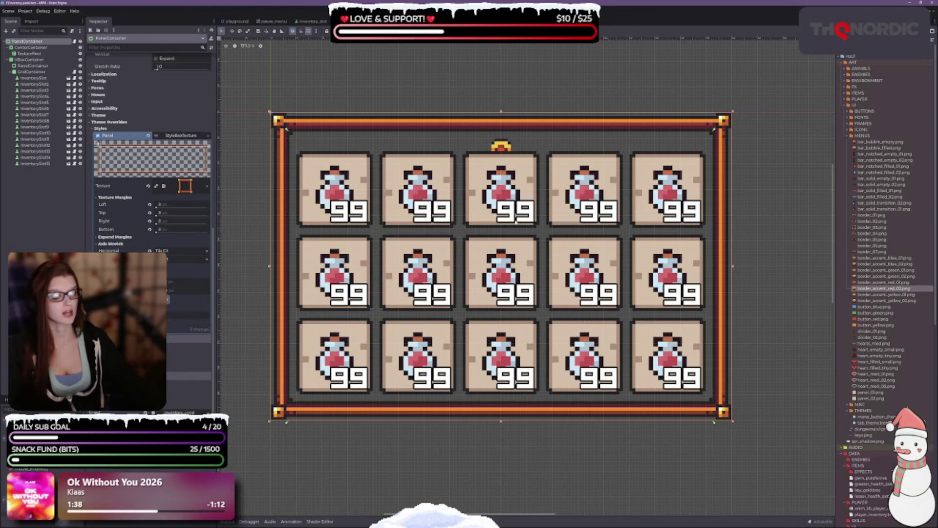
key(ctrl+s)
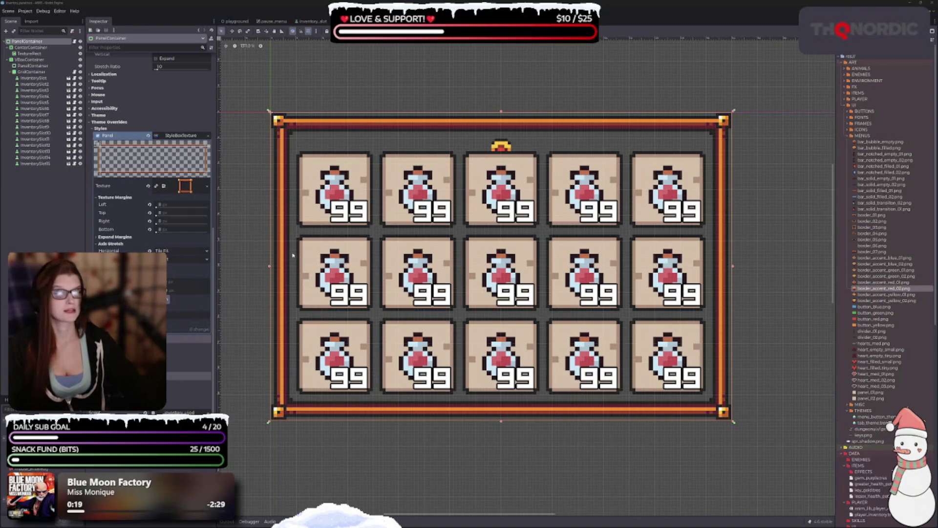
Step: Scroll down the Inspector toward the PanelContainer's style settings
scroll(455, 212, down, 2)
scroll(456, 212, down, 1)
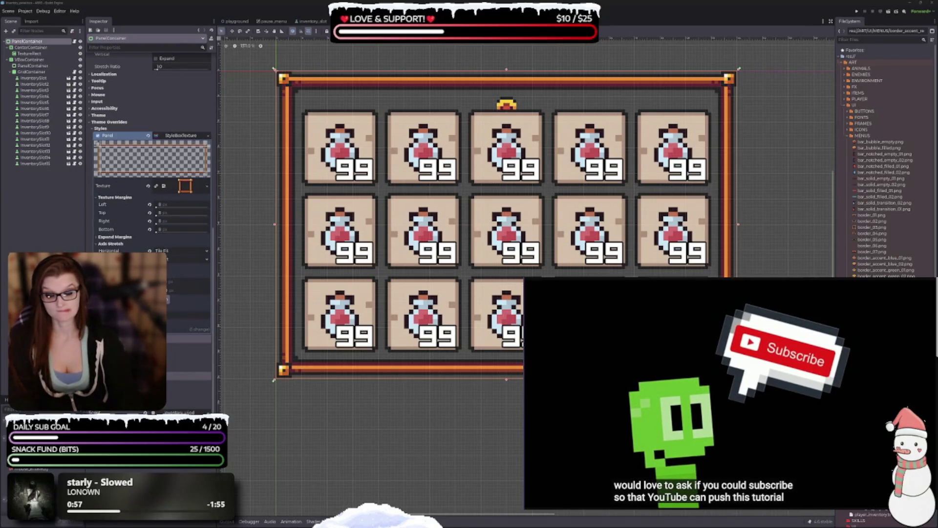
Step: Adjust the panel's StyleBoxTexture border settings in the Inspector
click(711, 373)
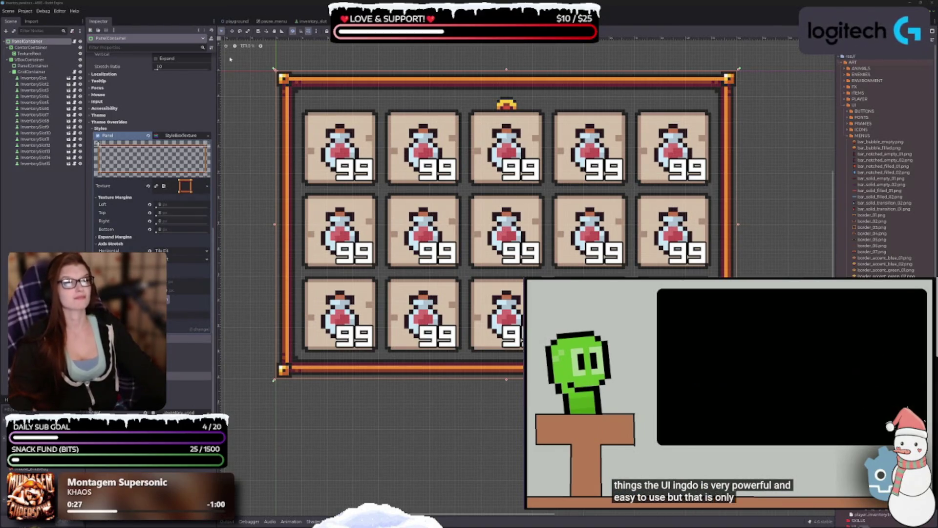
mouse_move(716, 409)
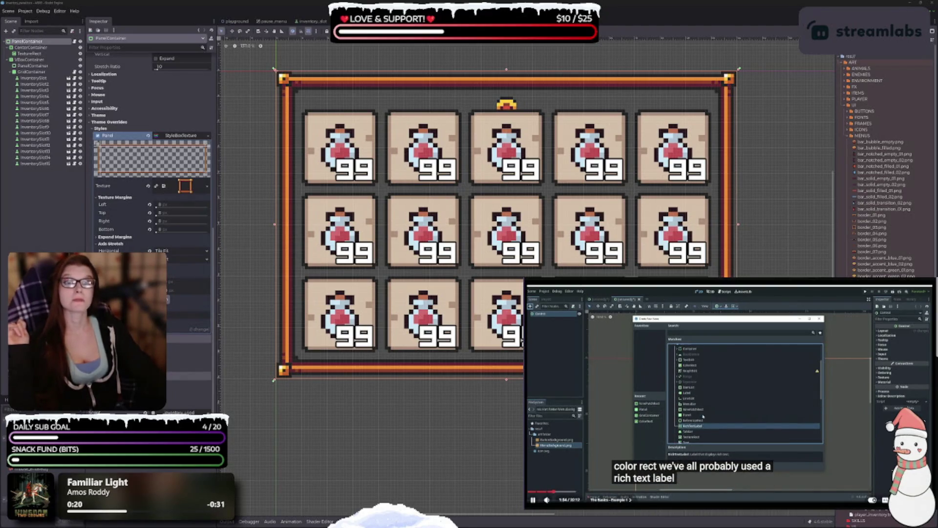
scroll(342, 178, down, 2)
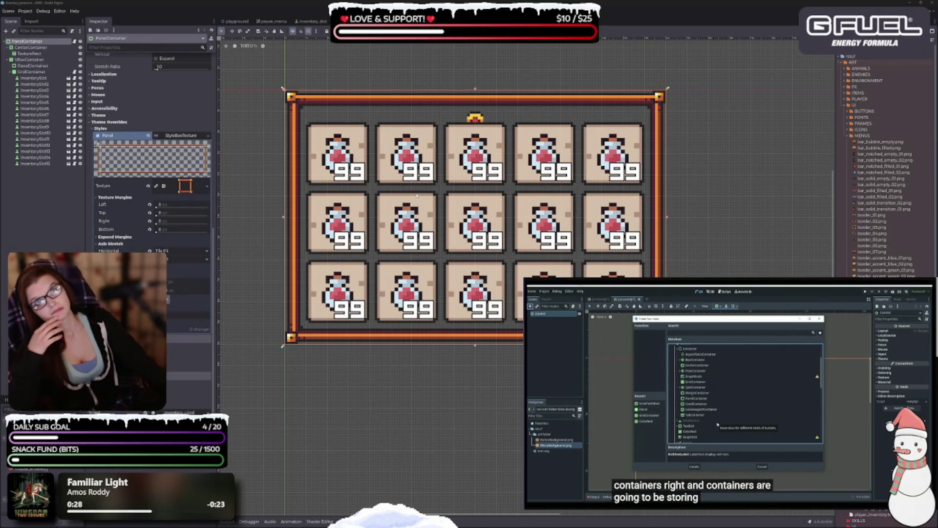
Step: Pause the tutorial video, deselect the inventory panel node, and recentre the canvas on it
click(726, 405)
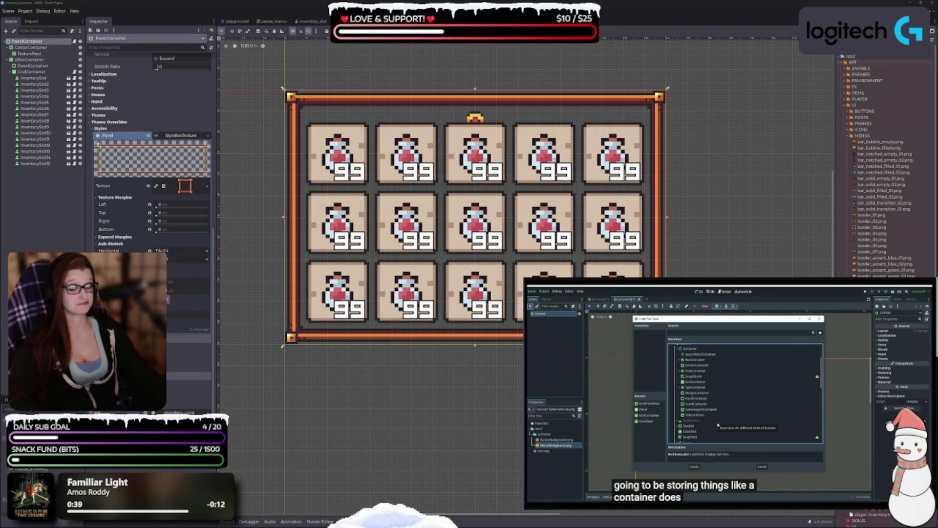
click(52, 248)
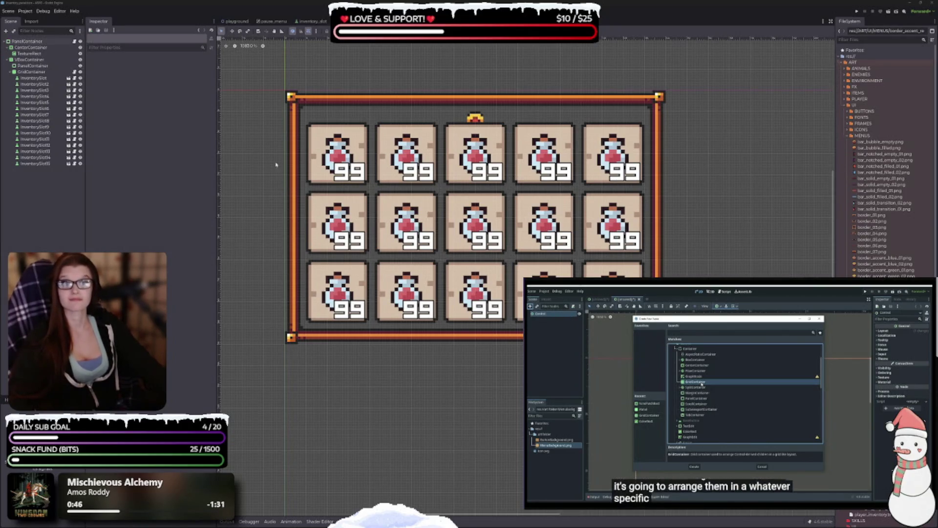
drag(241, 235, 264, 242)
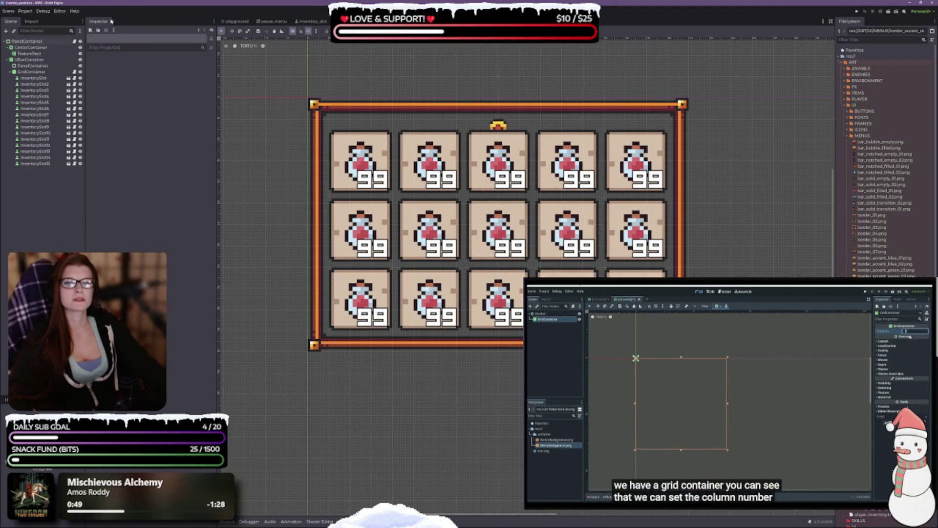
Step: Select the GridContainer to view its 5-column settings
click(32, 72)
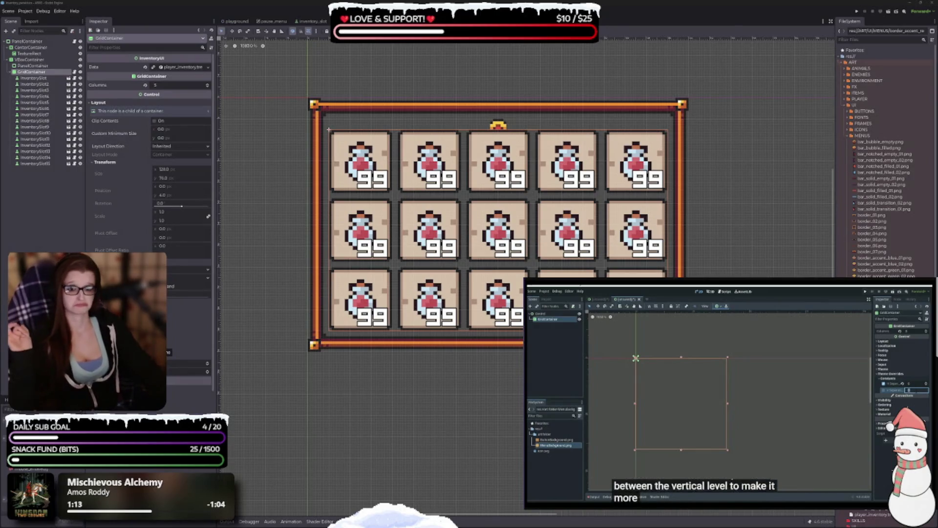
Step: Tighten the grid's vertical spacing, then inspect the inner and outer PanelContainers' panel styles
click(208, 373)
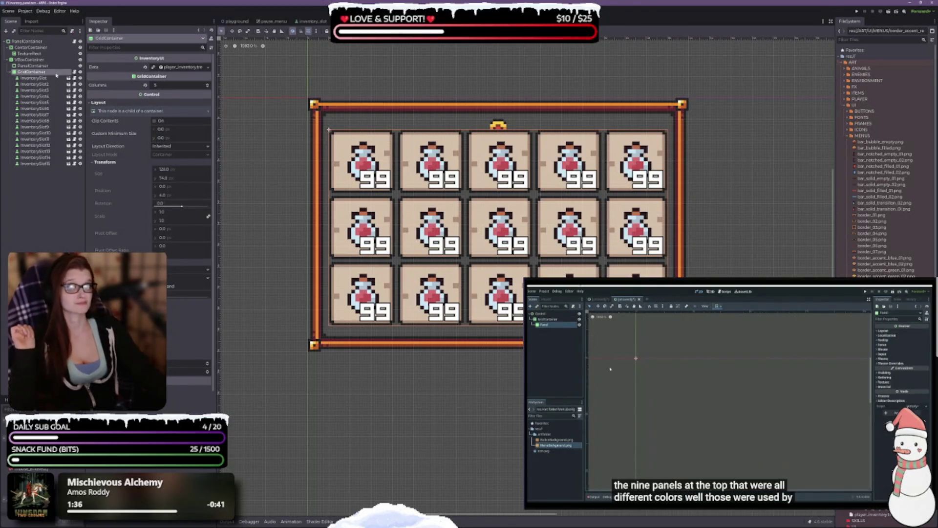
click(32, 66)
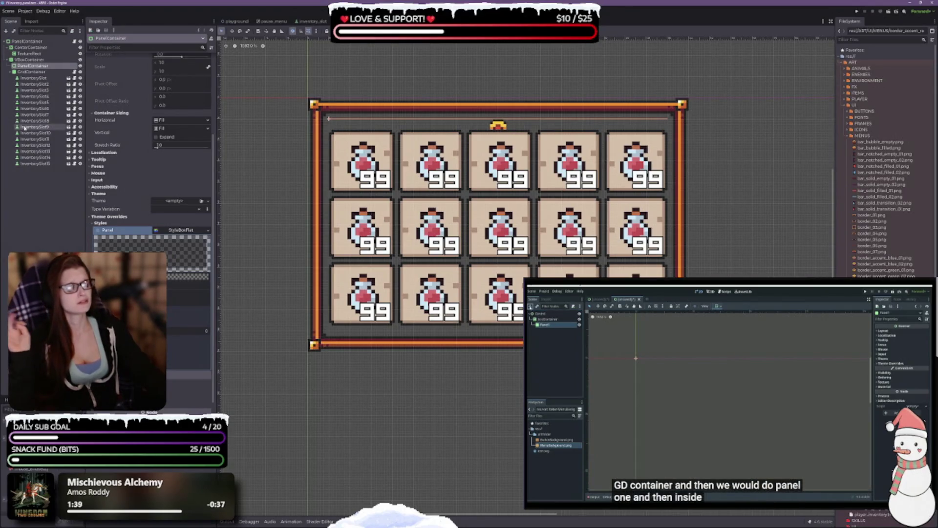
click(712, 407)
click(26, 60)
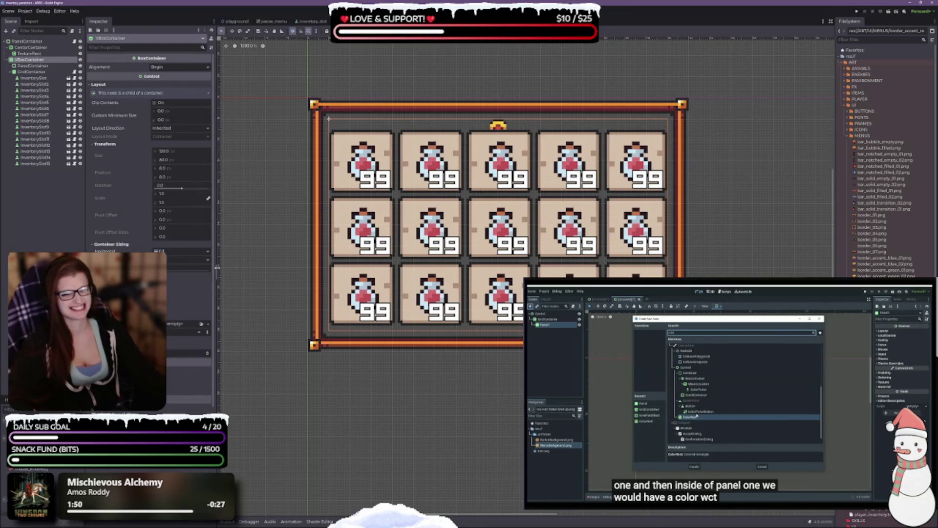
click(32, 66)
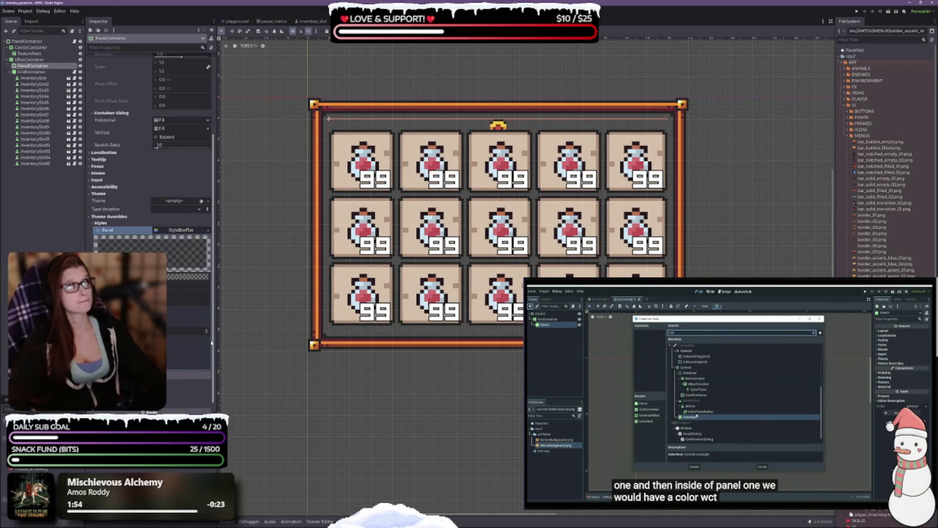
scroll(168, 288, up, 3)
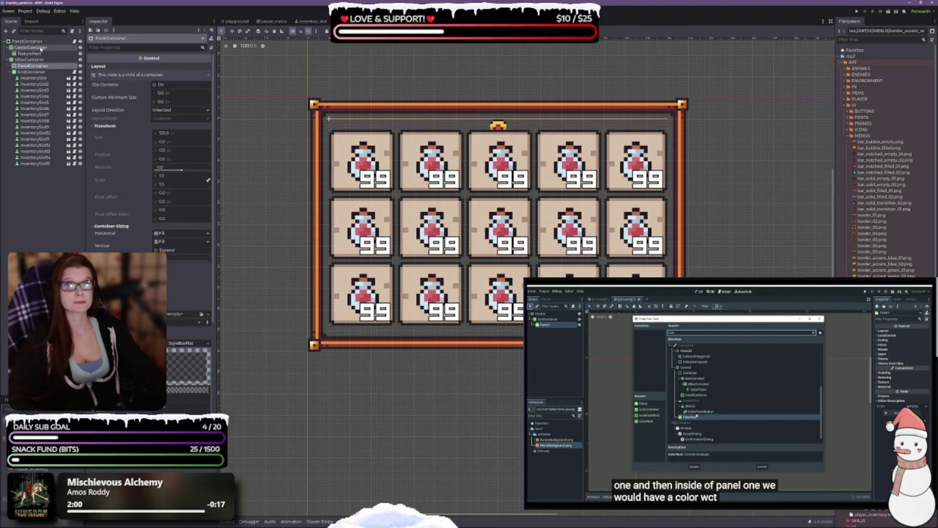
click(29, 41)
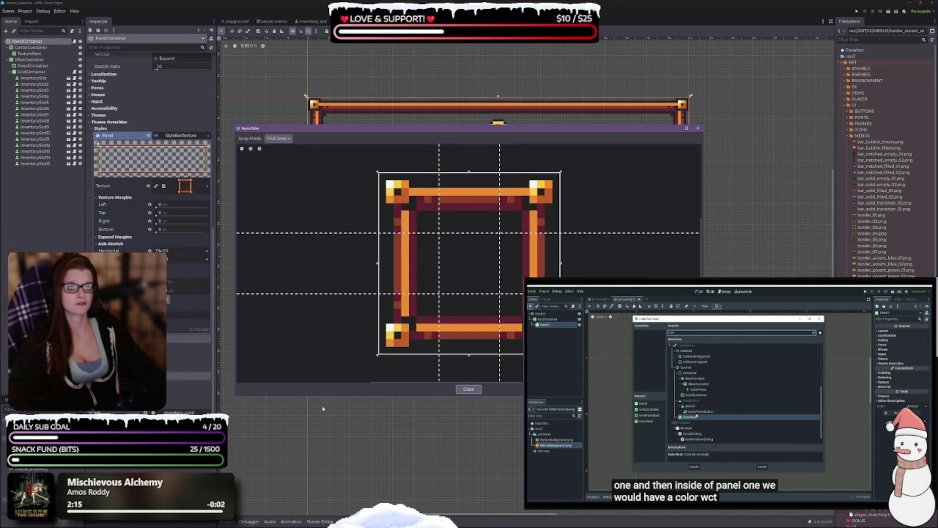
Step: Adjust the border texture's left, top and bottom slice margins in the region editor, then save
drag(438, 262, 423, 264)
drag(467, 230, 510, 247)
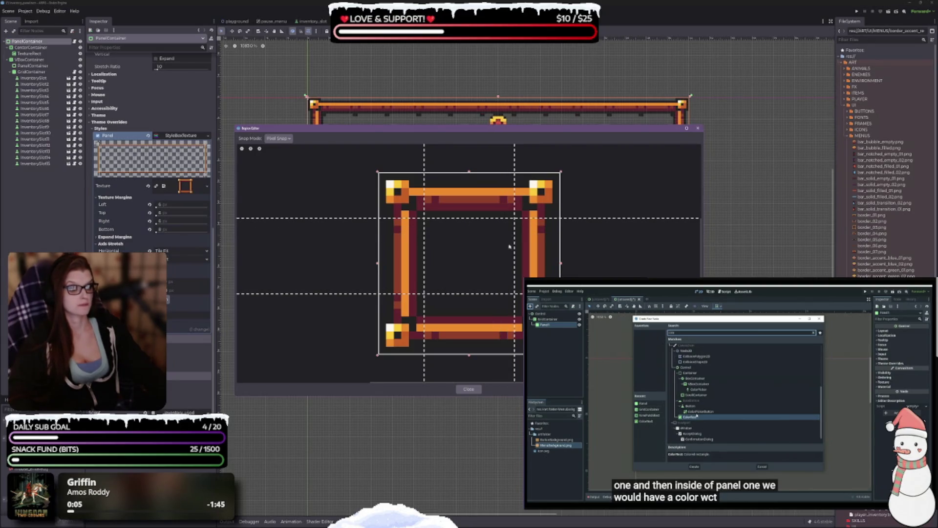
drag(468, 293, 464, 309)
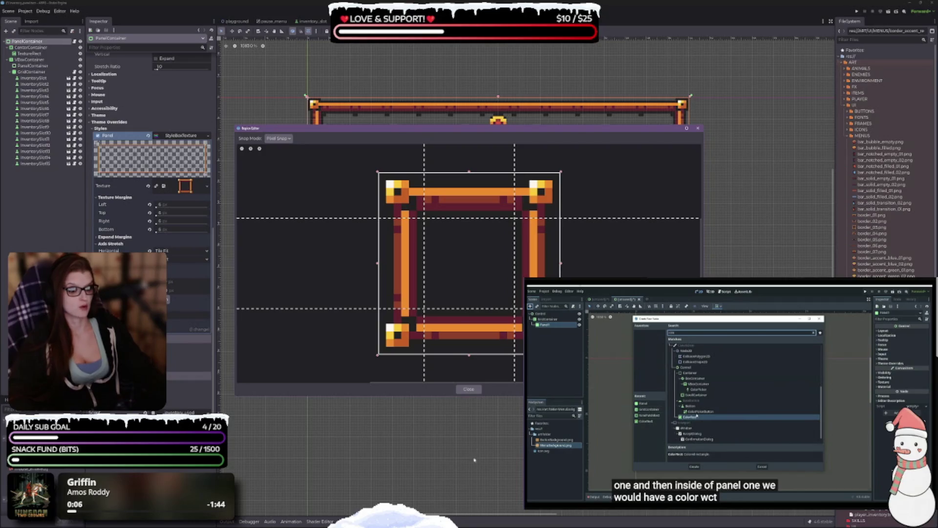
key(Escape)
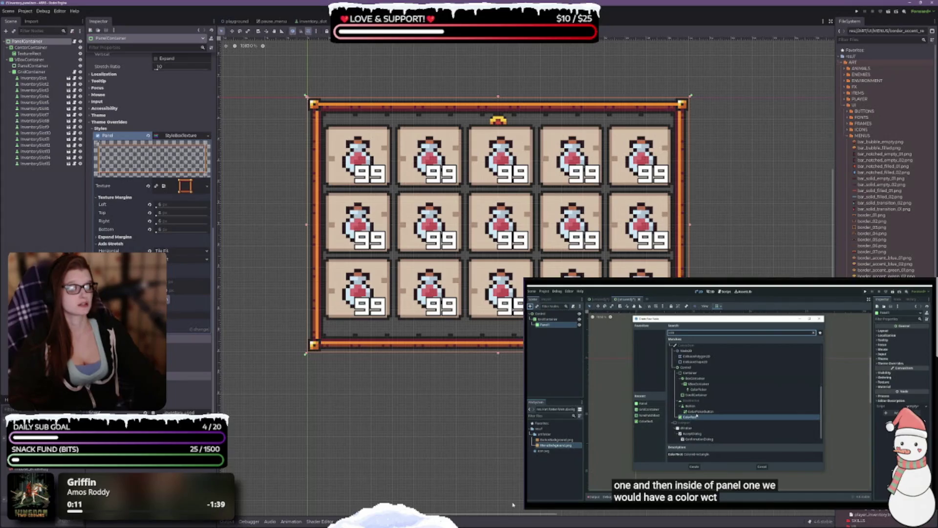
key(ctrl+s)
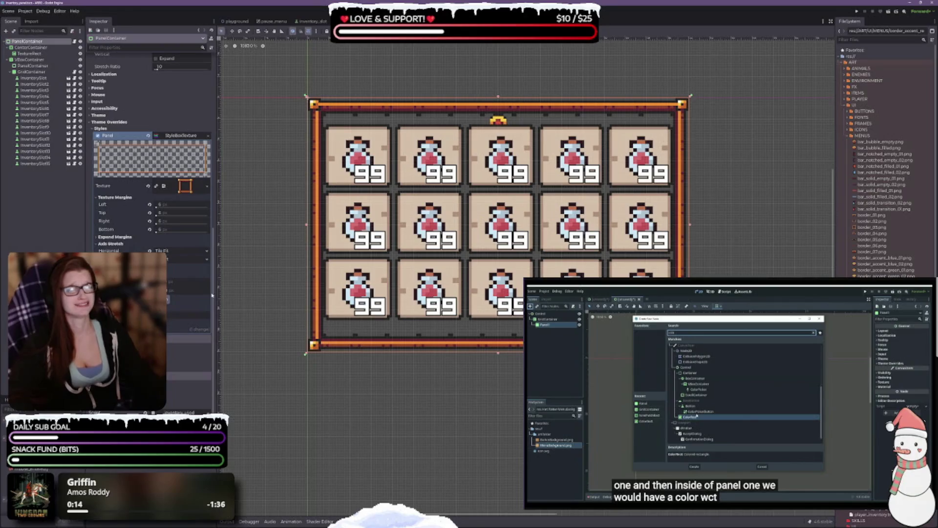
Step: Try left texture margins of 4, 8, 9 and 10, settling on 6 px
click(173, 205)
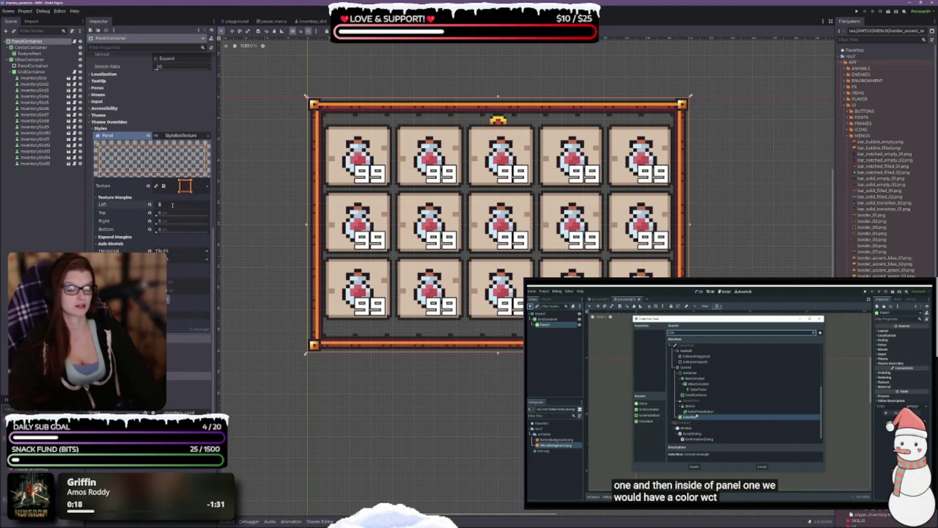
text(4)
key(Tab)
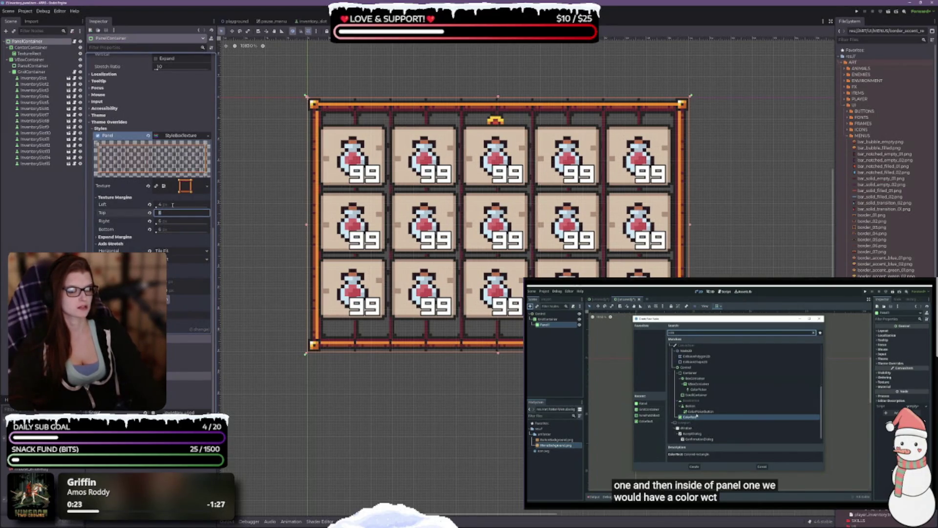
click(173, 205)
key(Tab)
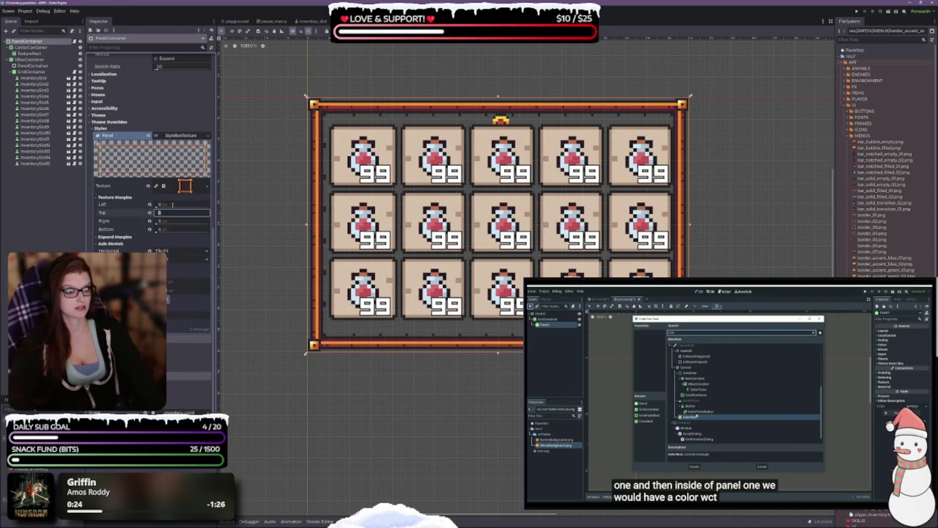
click(173, 205)
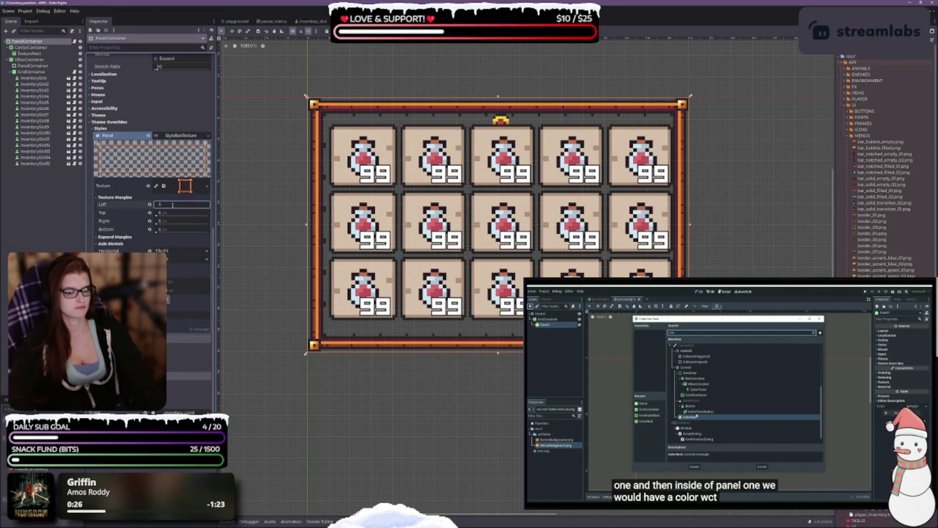
key(Tab)
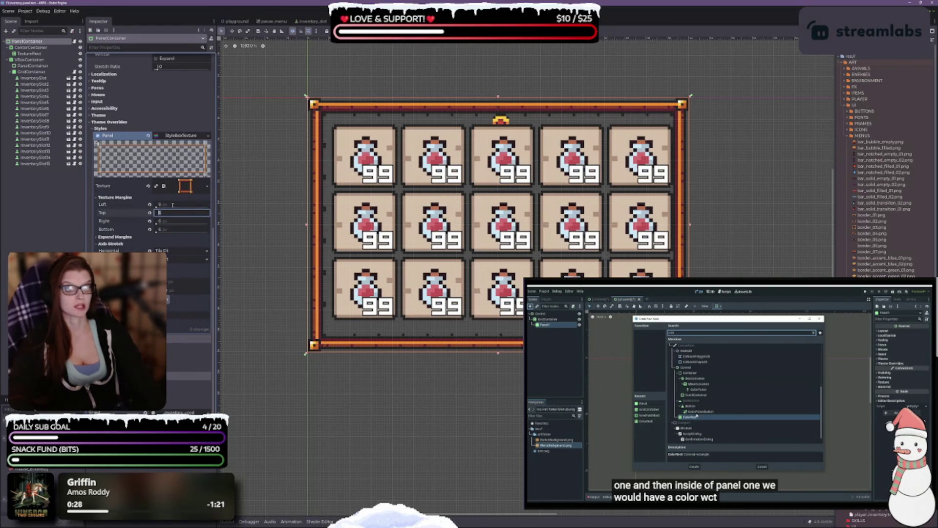
click(173, 205)
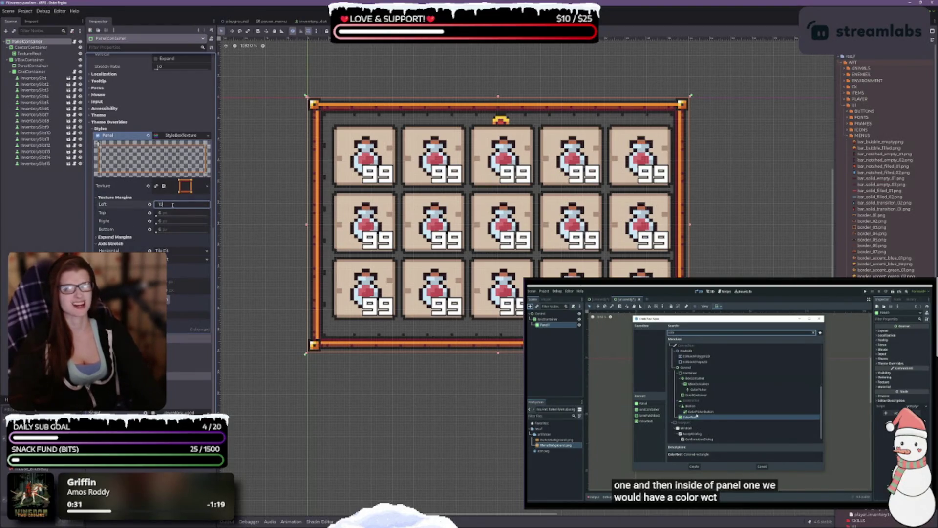
key(Tab)
click(172, 205)
key(Return)
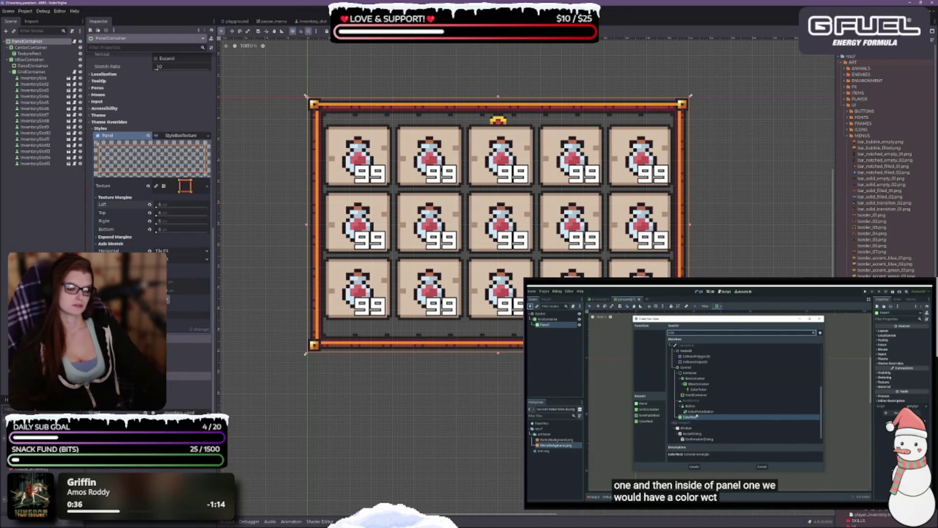
click(171, 298)
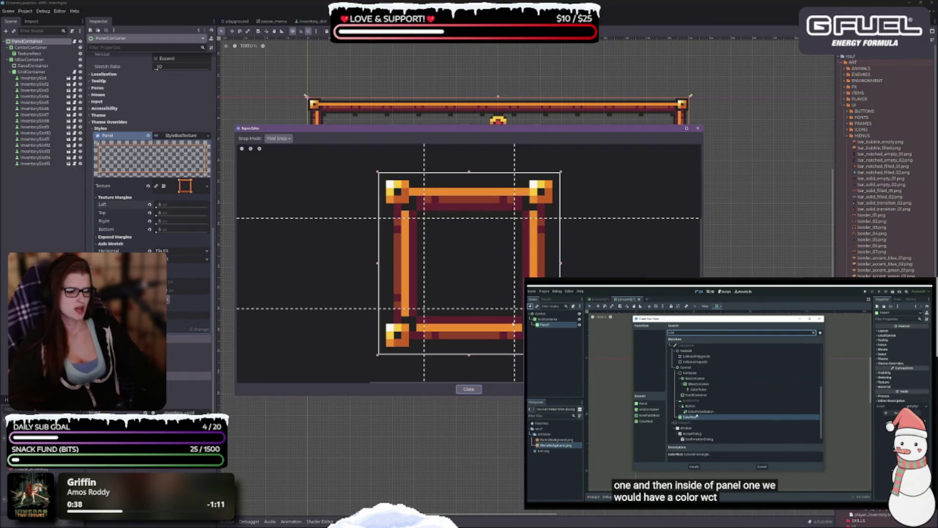
Step: Drag the border's slice guides to 7 px on every side and close the region editor
mouse_move(433, 258)
mouse_down()
mouse_move(470, 303)
mouse_move(477, 274)
mouse_up()
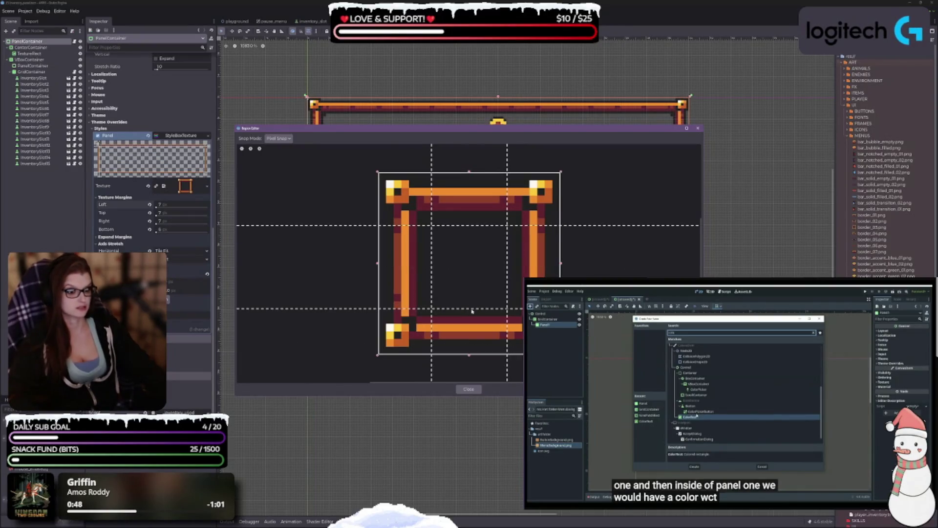
drag(473, 310, 473, 304)
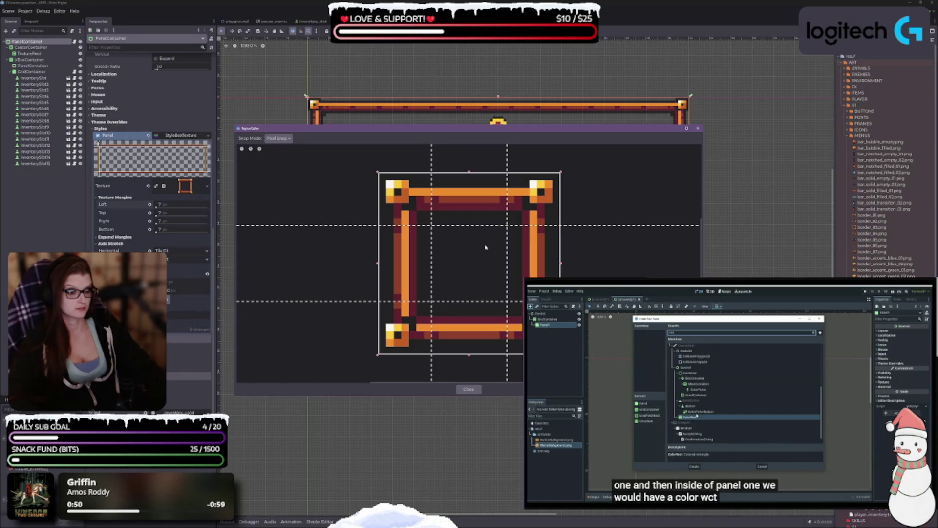
scroll(457, 289, up, 4)
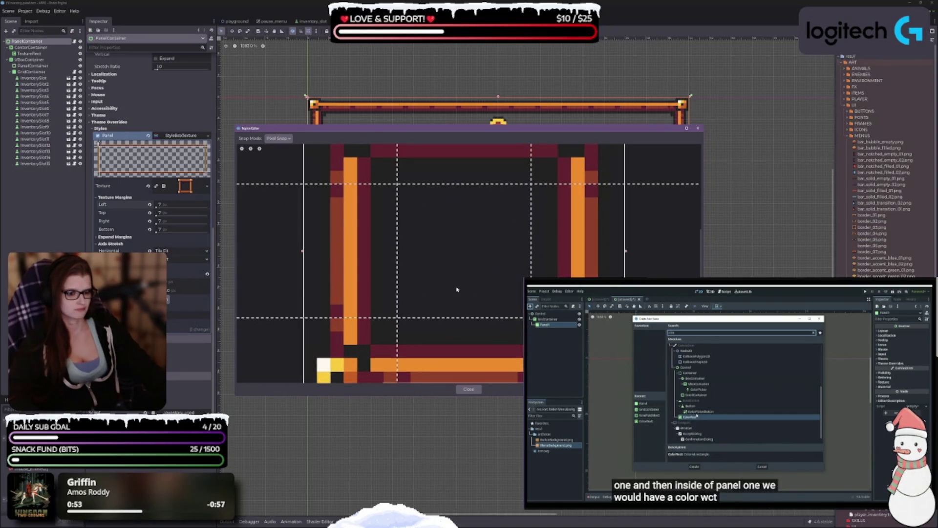
drag(467, 256, 470, 295)
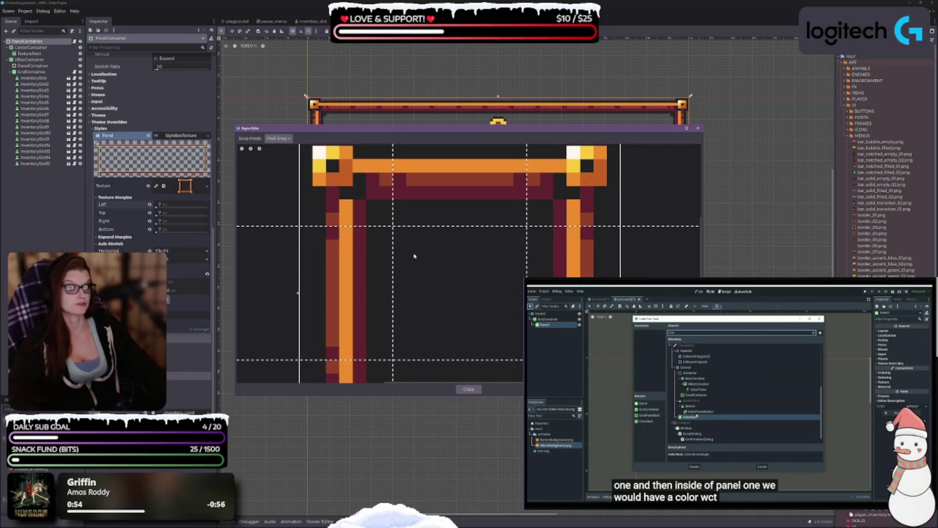
drag(529, 215, 525, 159)
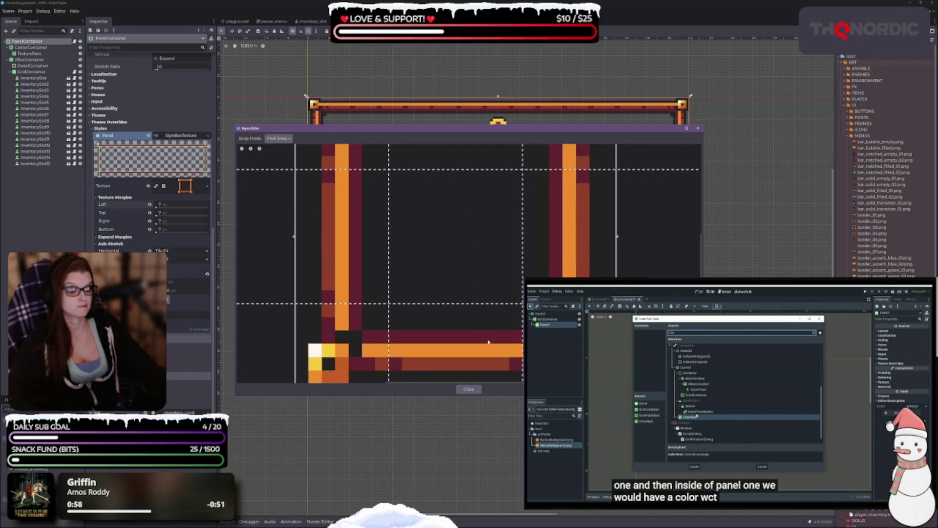
click(469, 389)
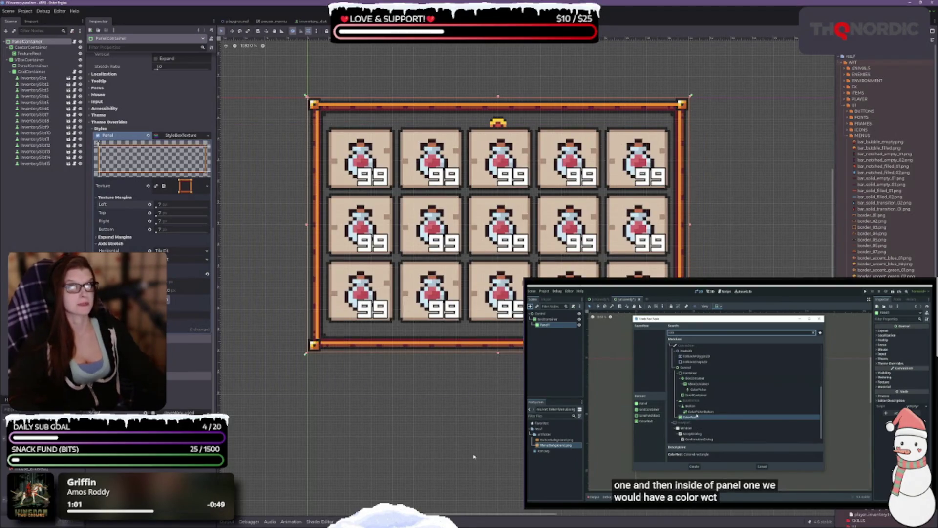
Step: Set all four border texture margins to 8 px, save, and reveal the Expand Margins section
key(ctrl+s)
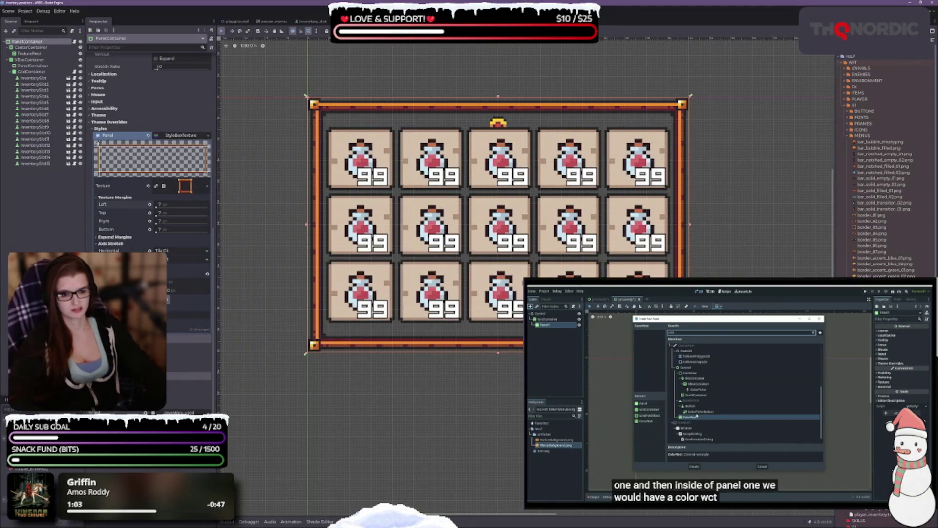
click(192, 207)
text(6)
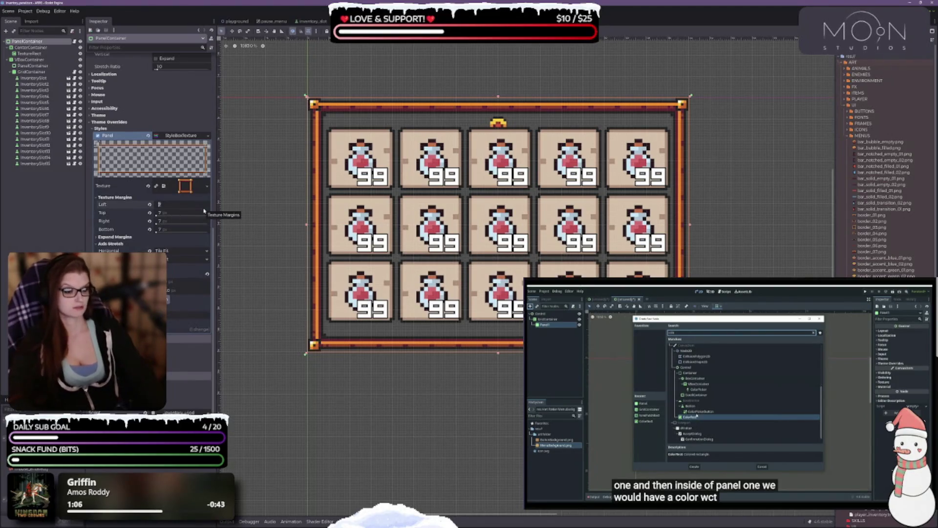
click(204, 212)
key(shift+Tab)
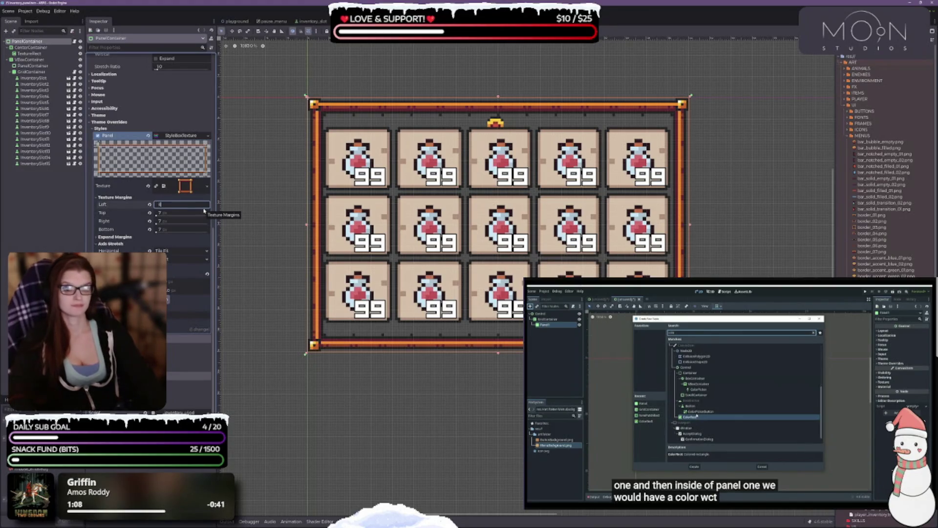
key(Tab)
key(Tab)
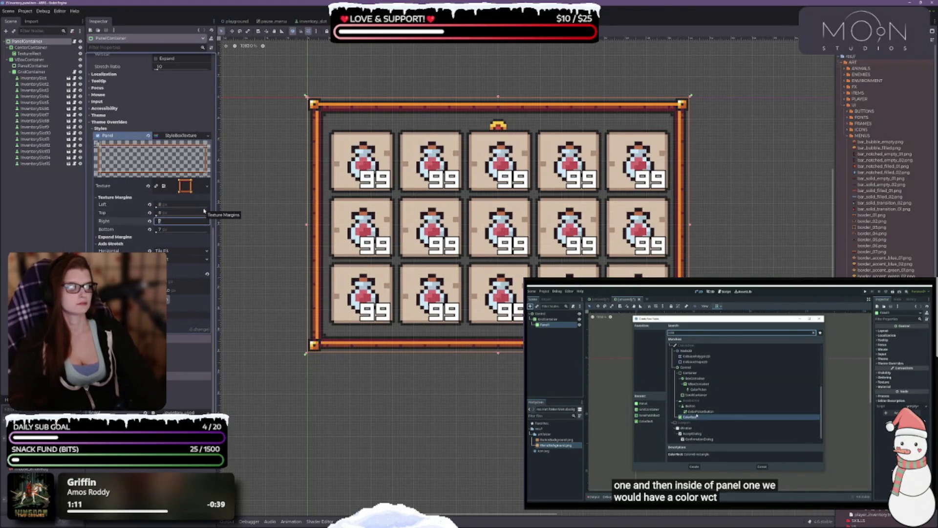
text(8)
key(Tab)
text(8)
key(Tab)
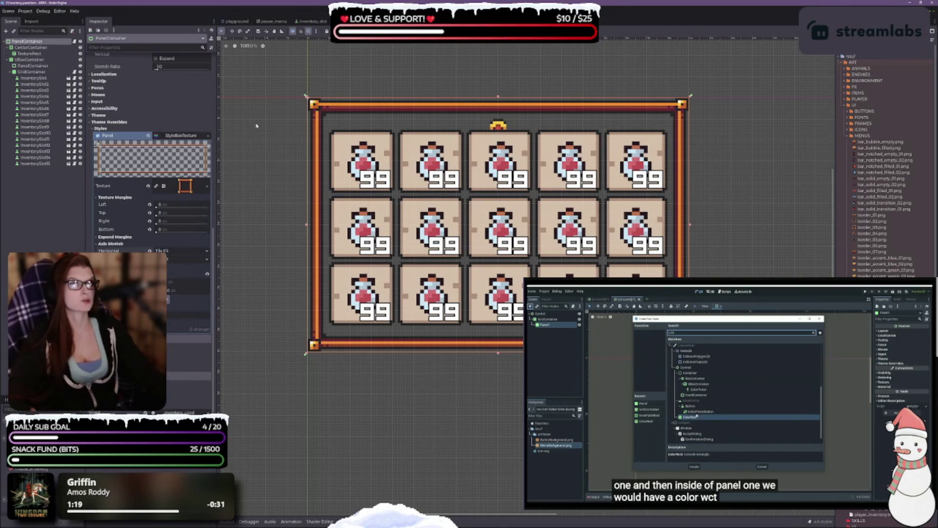
key(ctrl+s)
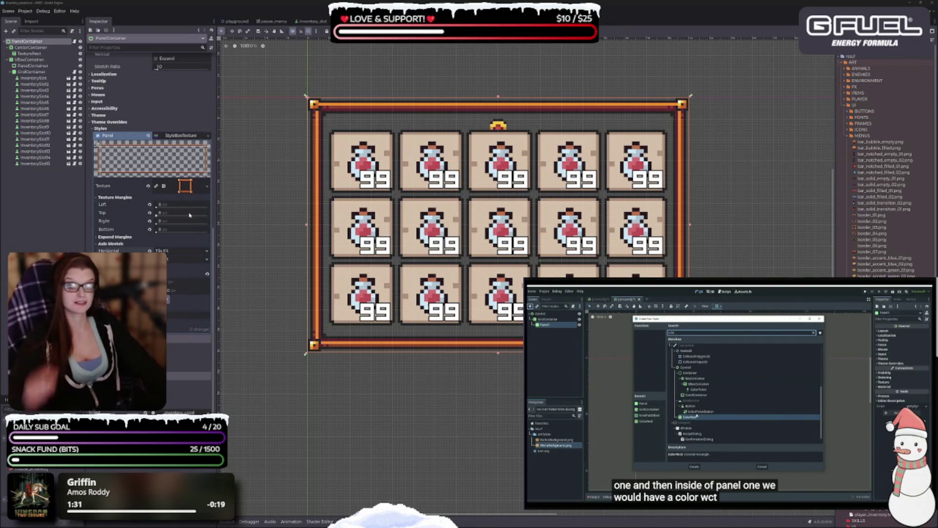
click(107, 237)
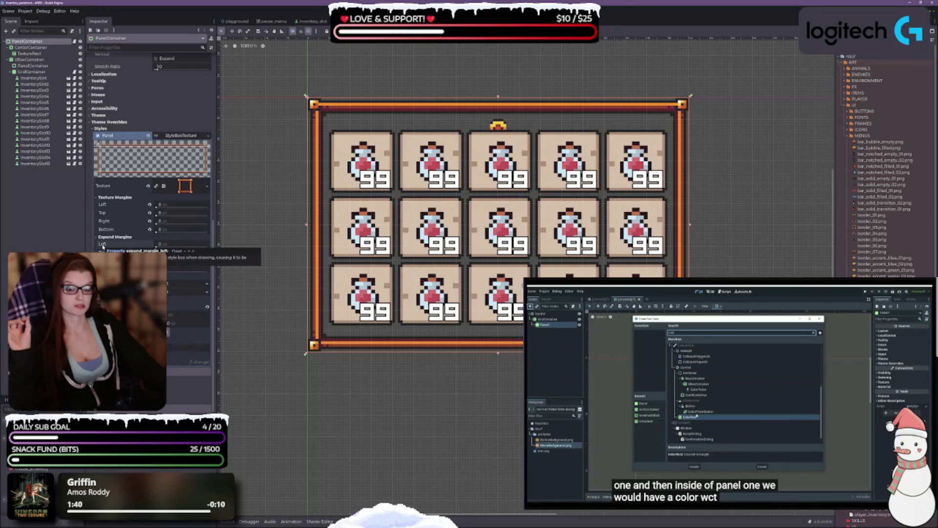
Step: Set the StyleBoxTexture's Left, Top, Right and Bottom expand margins to 1 px
click(170, 248)
text(1)
key(Return)
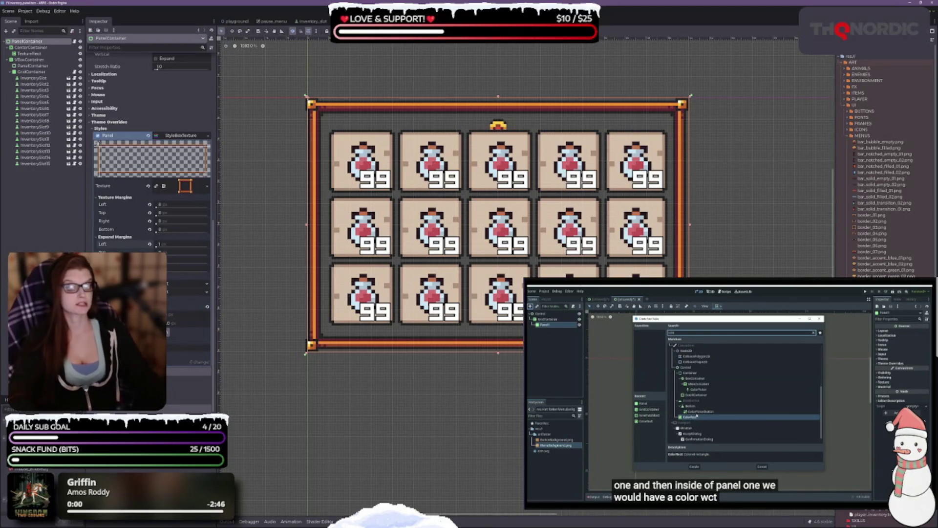
click(170, 252)
text(1)
key(Tab)
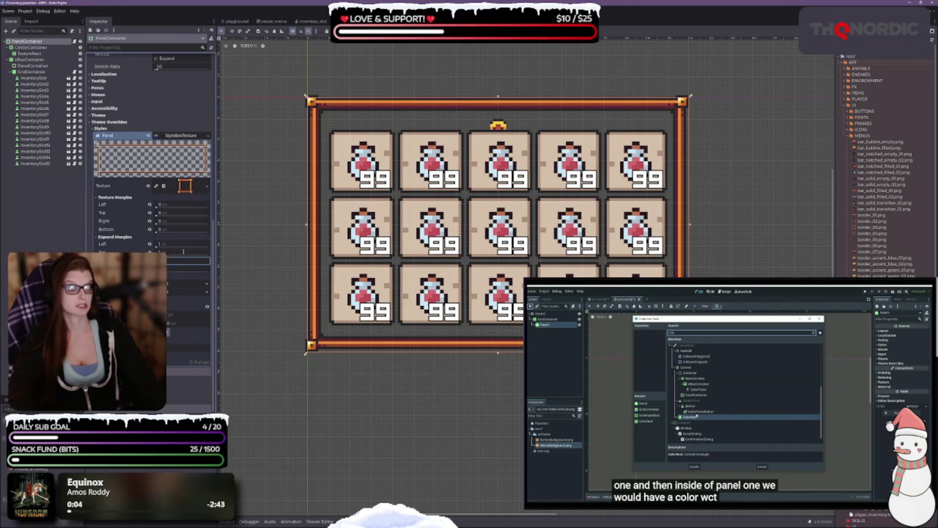
text(1)
key(Tab)
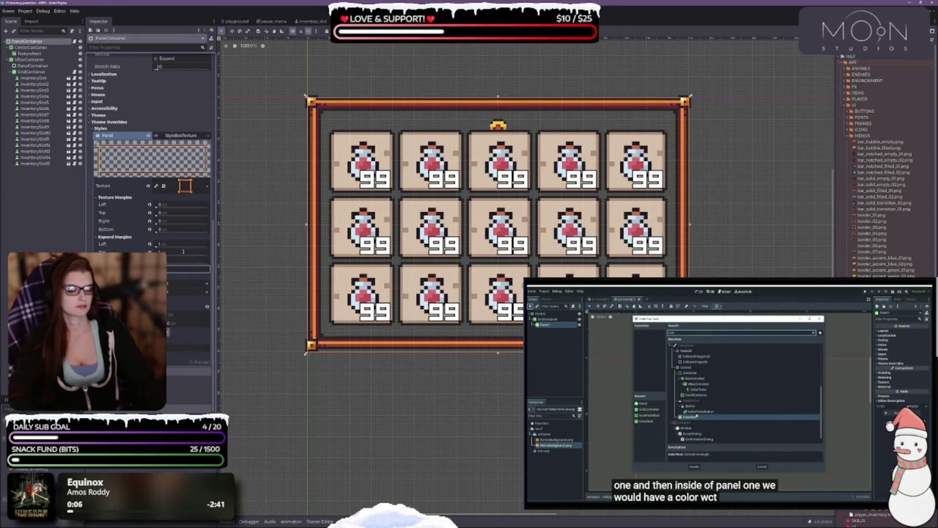
key(Tab)
text(1)
key(Tab)
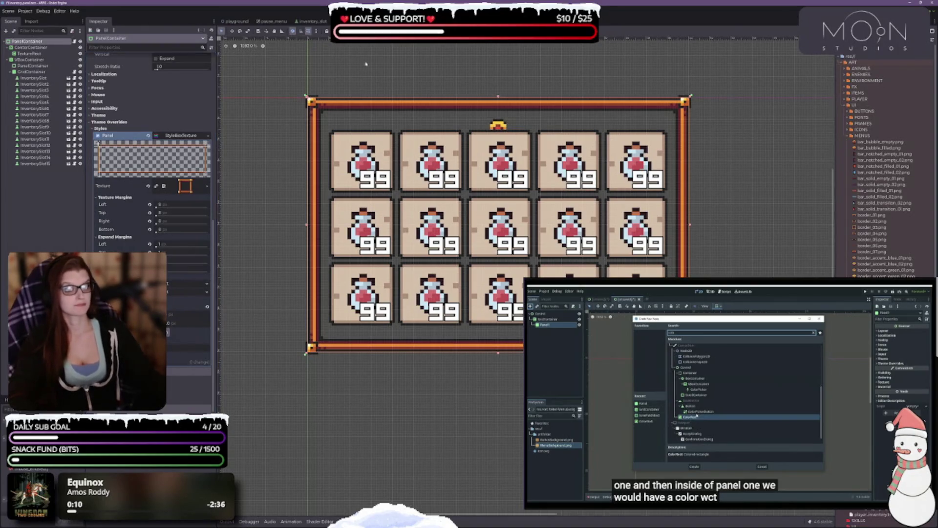
Step: Raise all four expand margins to 6 px to push the orange border outward
click(159, 244)
text(4)
key(Tab)
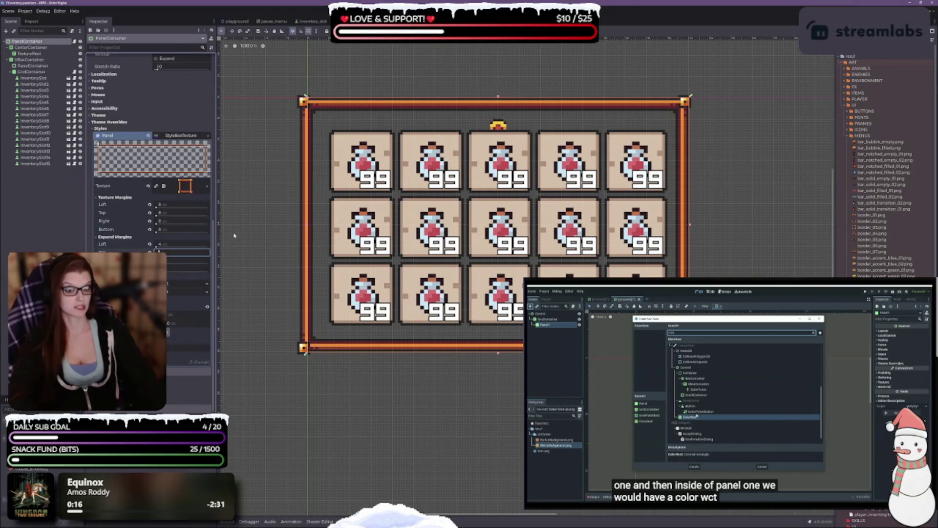
key(shift+Tab)
text(6)
key(Tab)
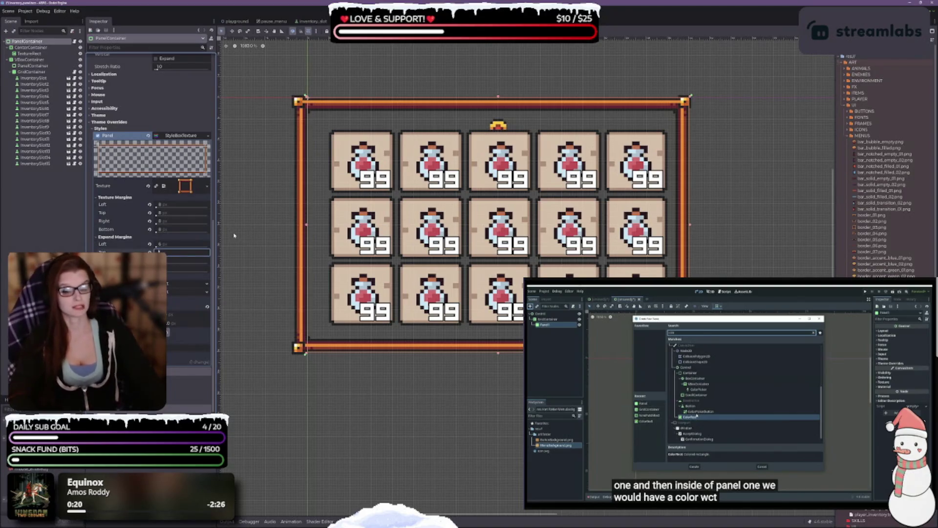
text(6)
key(Tab)
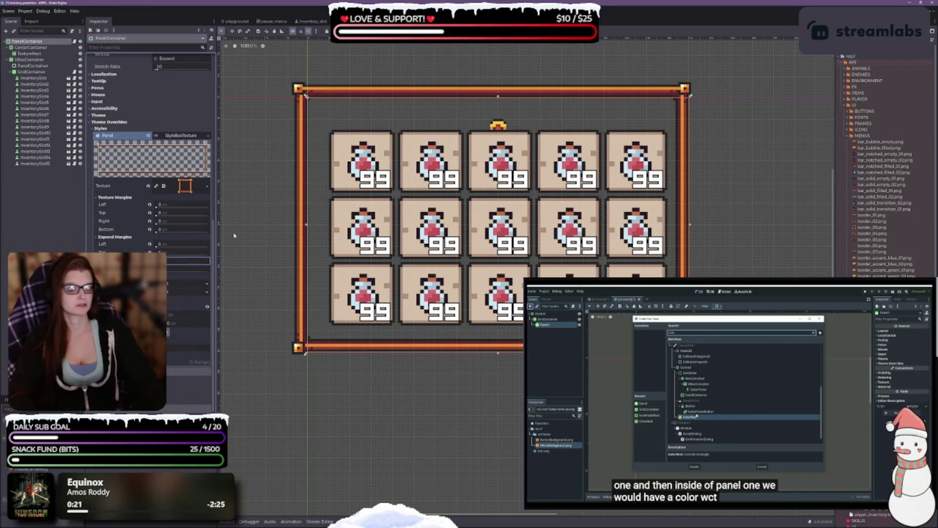
text(6)
key(Tab)
text(6)
key(Tab)
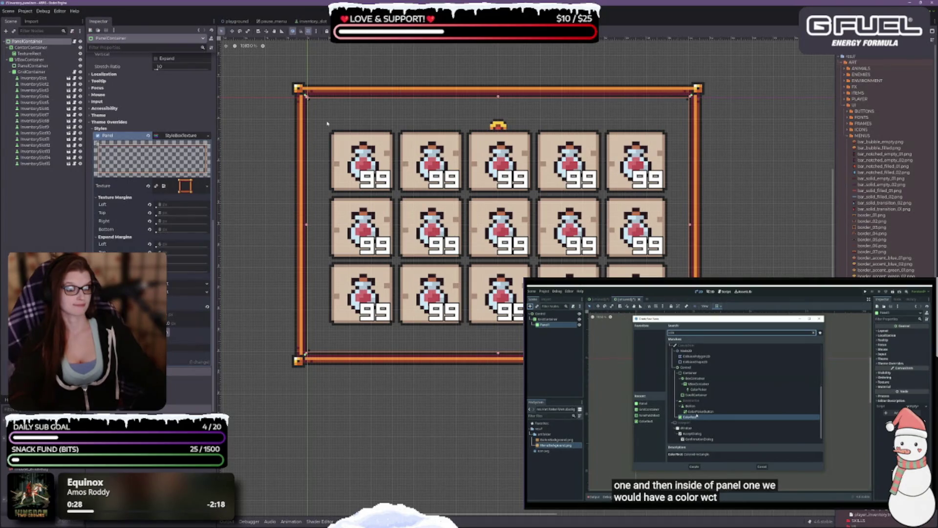
drag(464, 210, 473, 257)
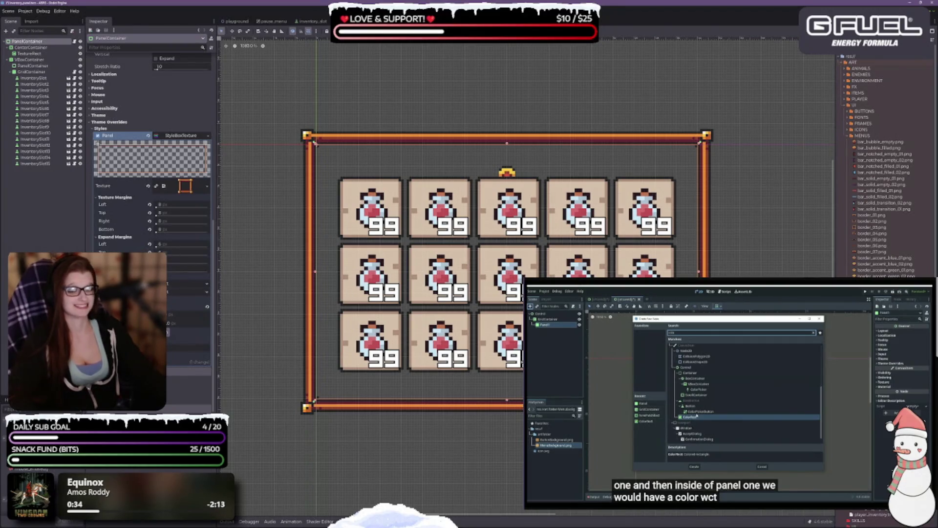
key(ctrl+s)
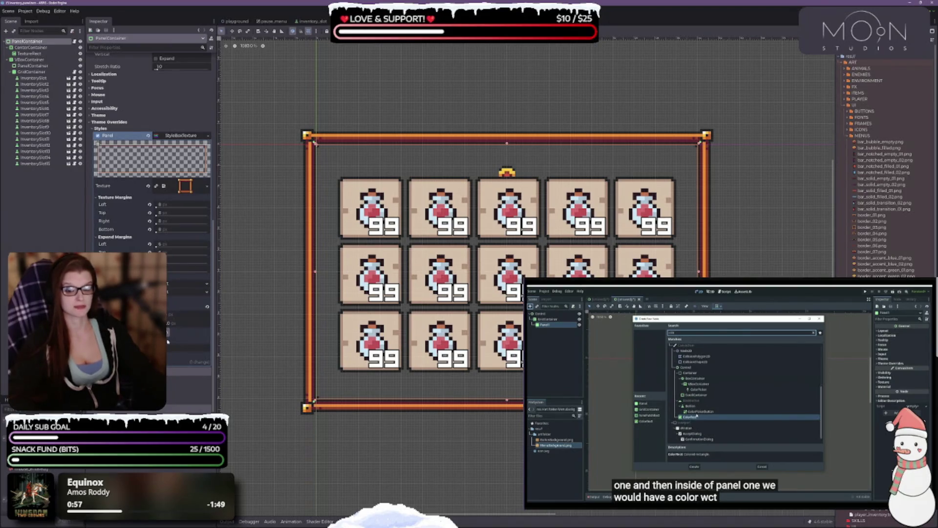
scroll(167, 341, down, 2)
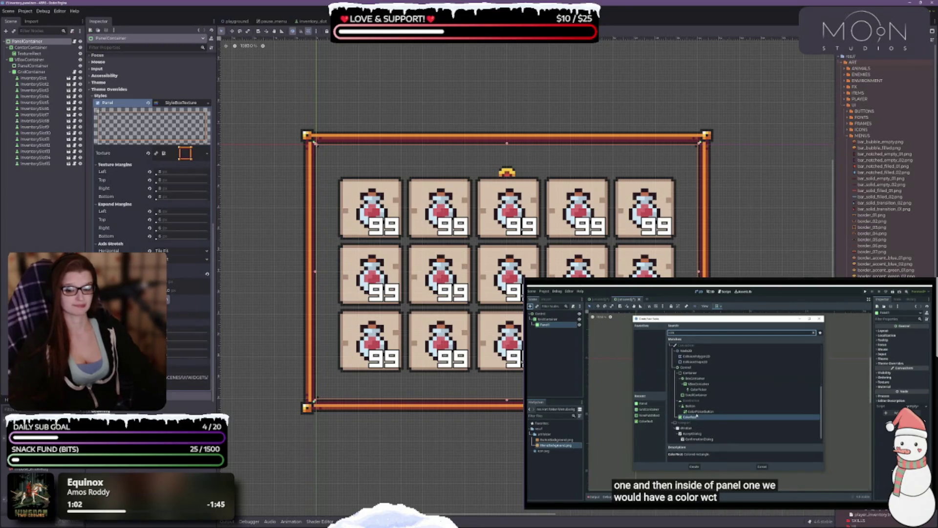
scroll(167, 342, down, 3)
scroll(152, 146, up, 1)
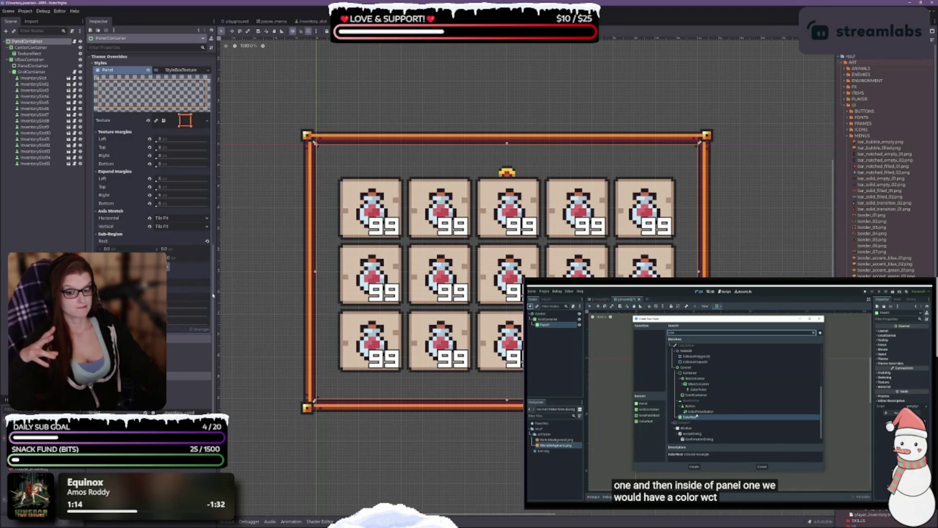
drag(178, 298, 227, 294)
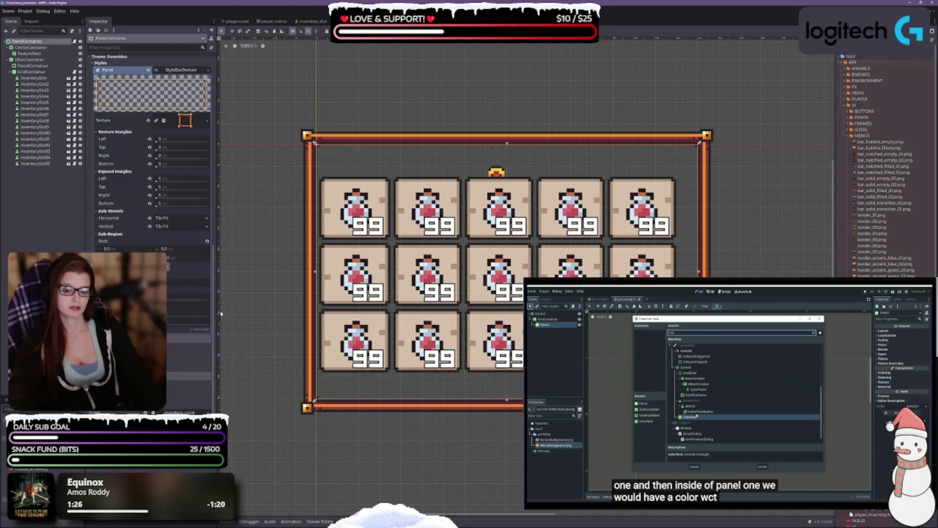
key(Return)
key(Return)
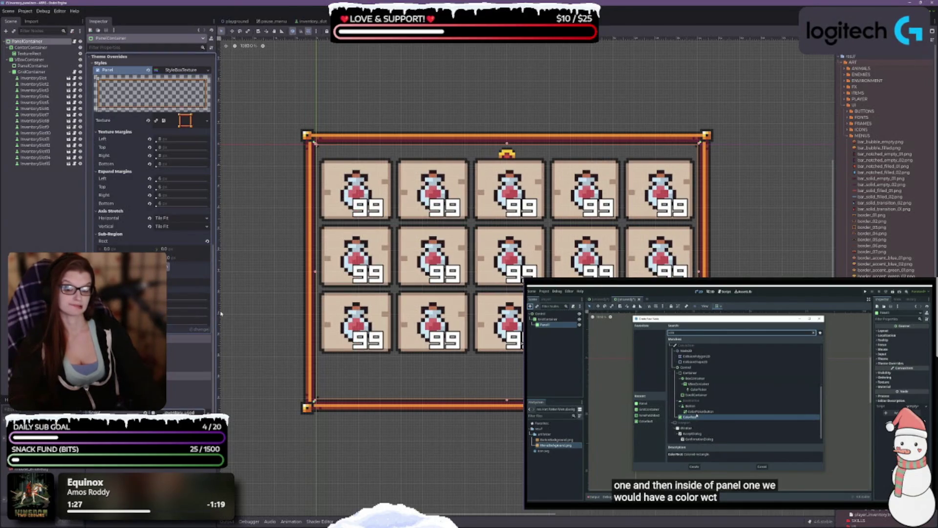
scroll(465, 419, down, 2)
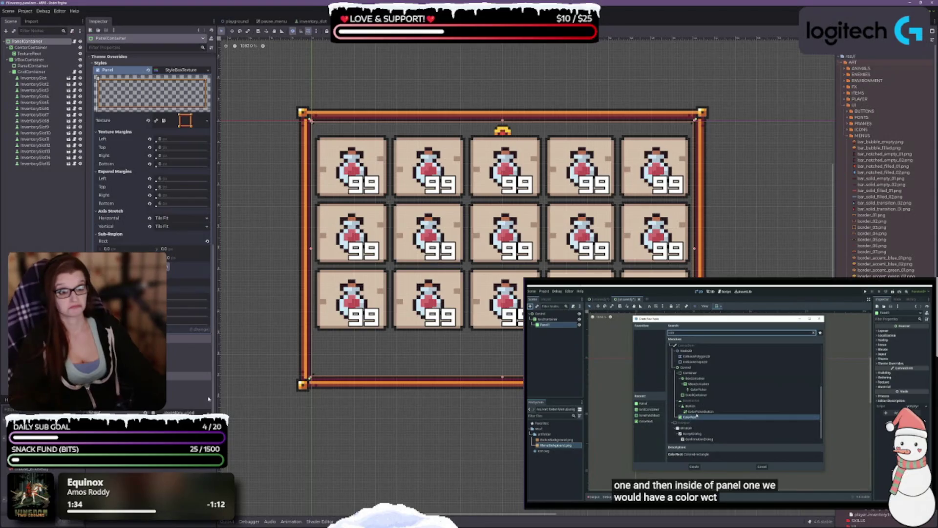
scroll(193, 267, up, 3)
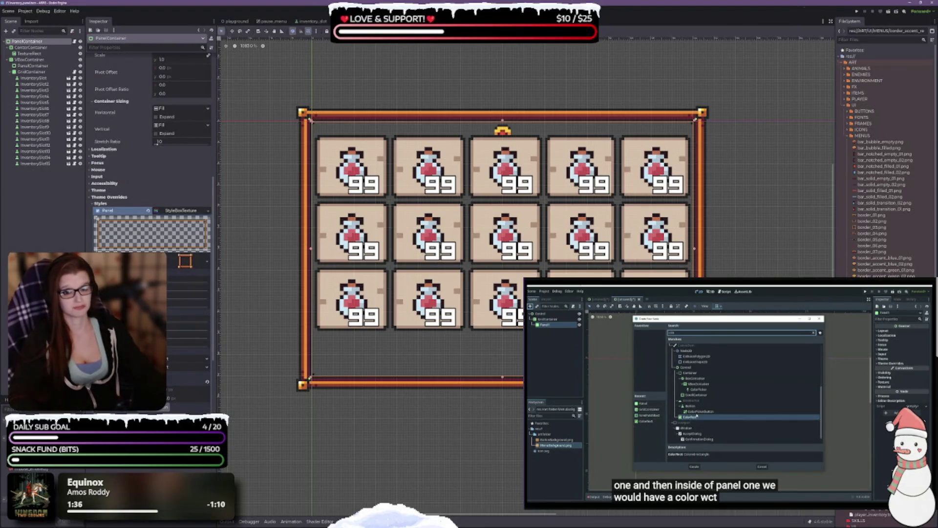
scroll(171, 267, up, 3)
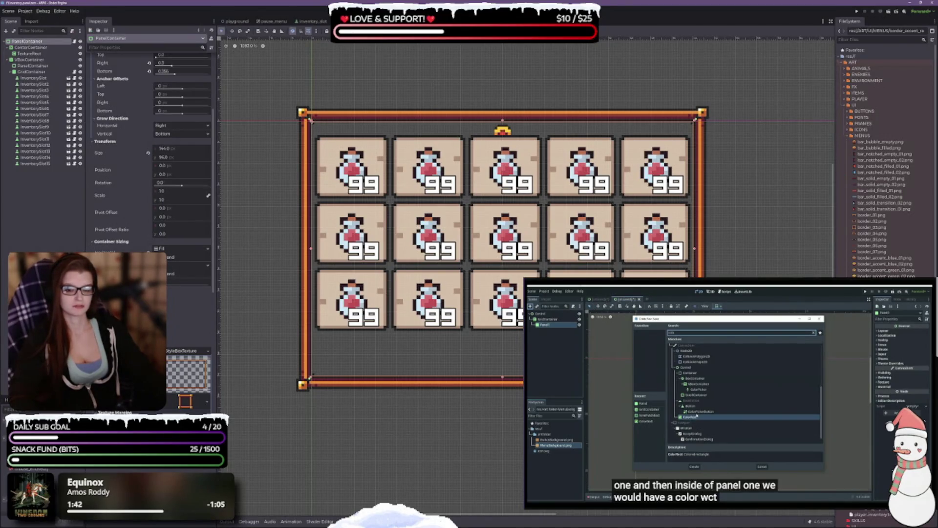
scroll(171, 266, up, 3)
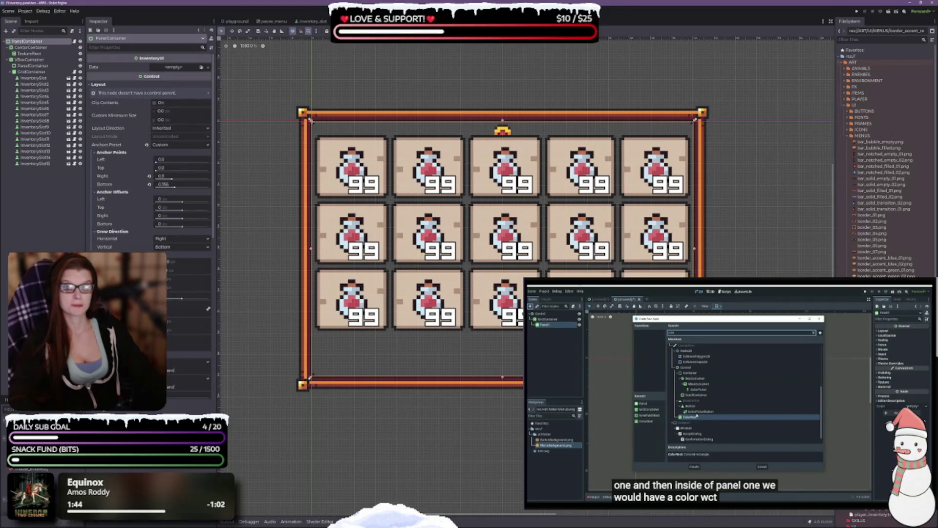
Step: Review the container sizing options and leave the anchors on the Custom preset
mouse_move(168, 302)
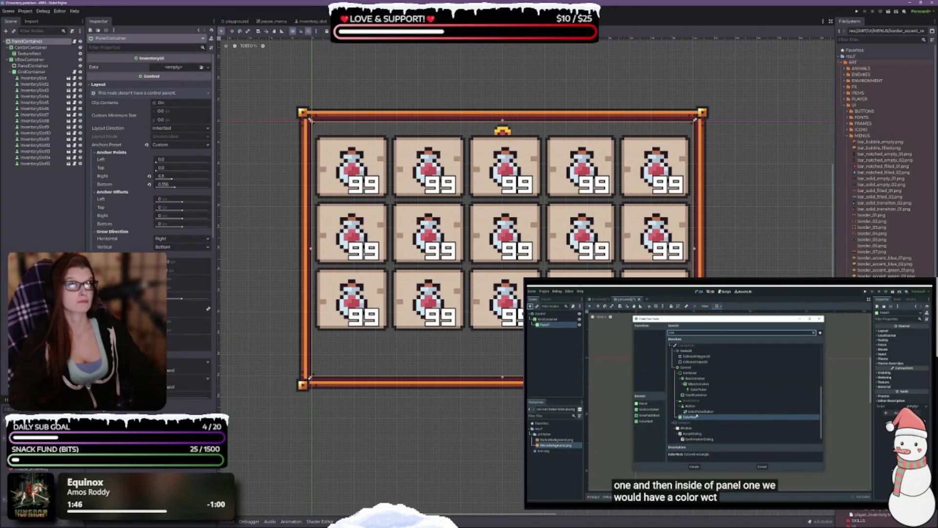
click(394, 30)
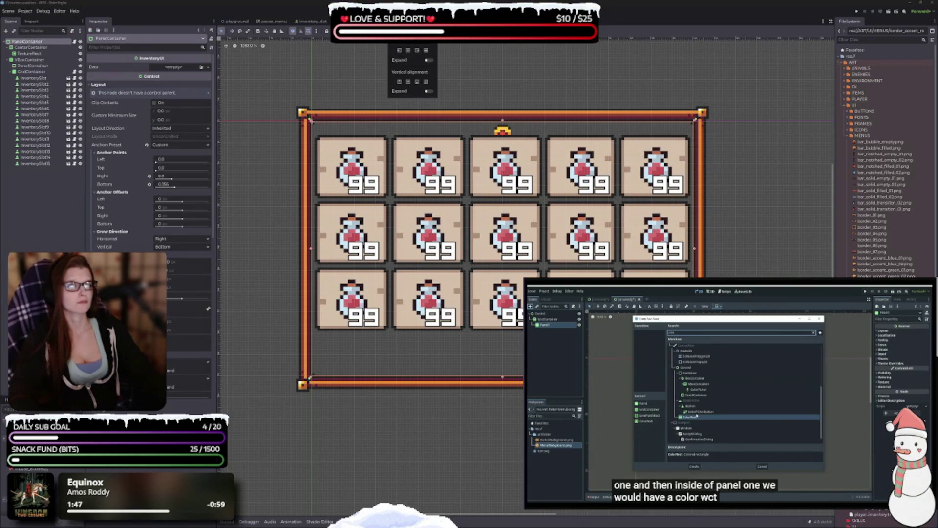
click(239, 180)
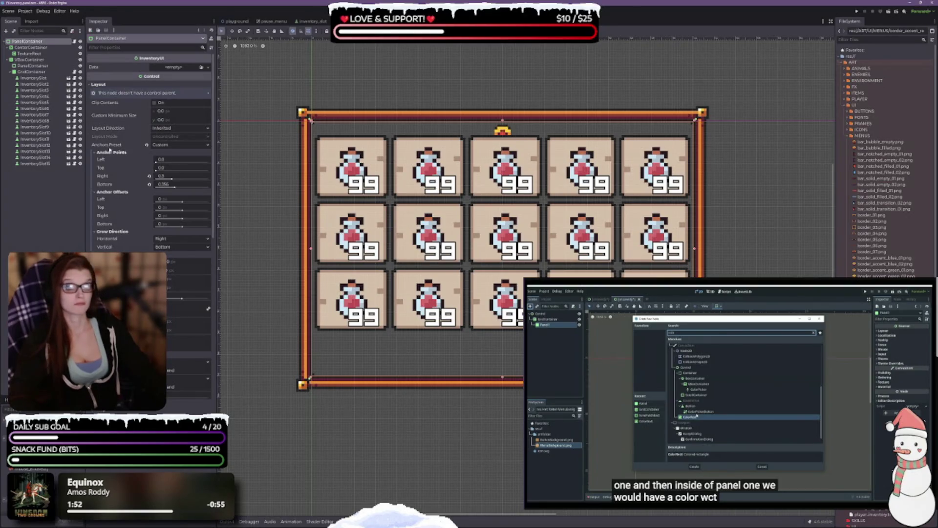
click(164, 145)
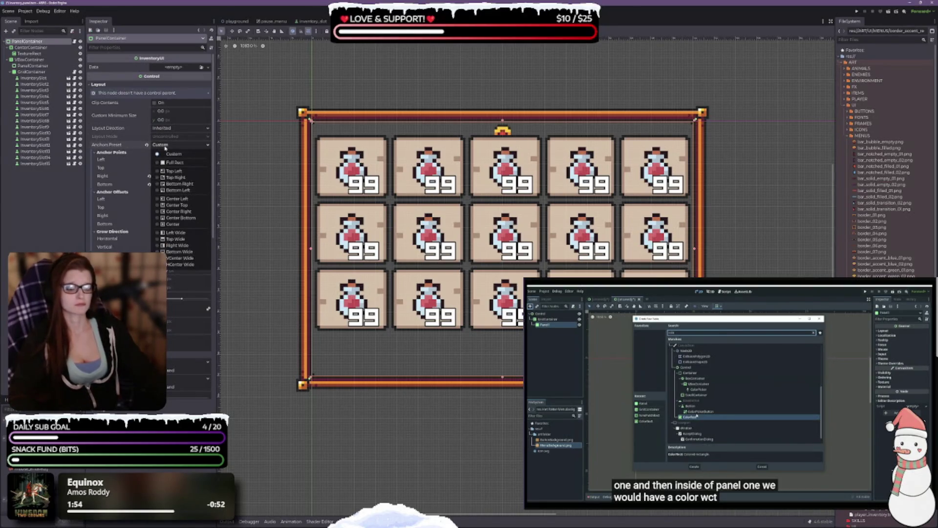
click(173, 154)
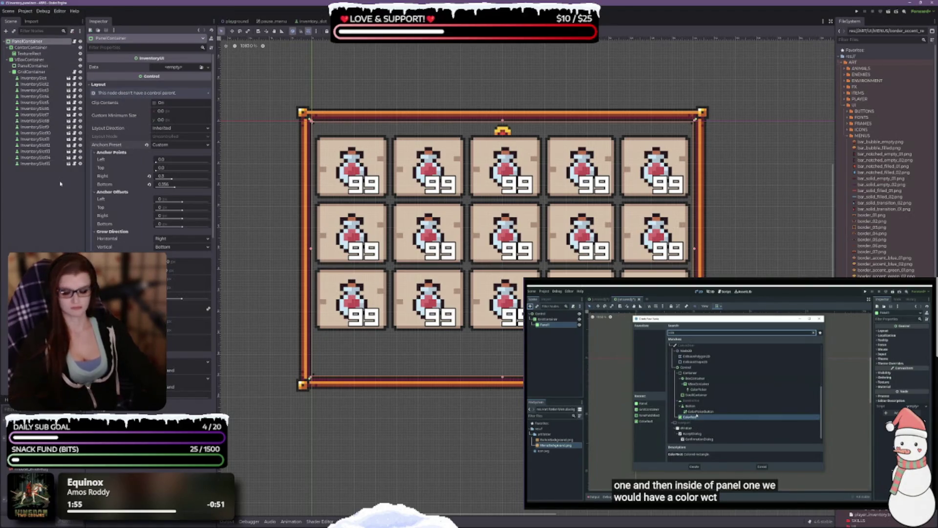
Step: Save the inventory scene with Ctrl+S and select the header icon's CenterContainer
key(ctrl+s)
scroll(412, 218, down, 3)
scroll(521, 252, up, 2)
scroll(504, 225, up, 2)
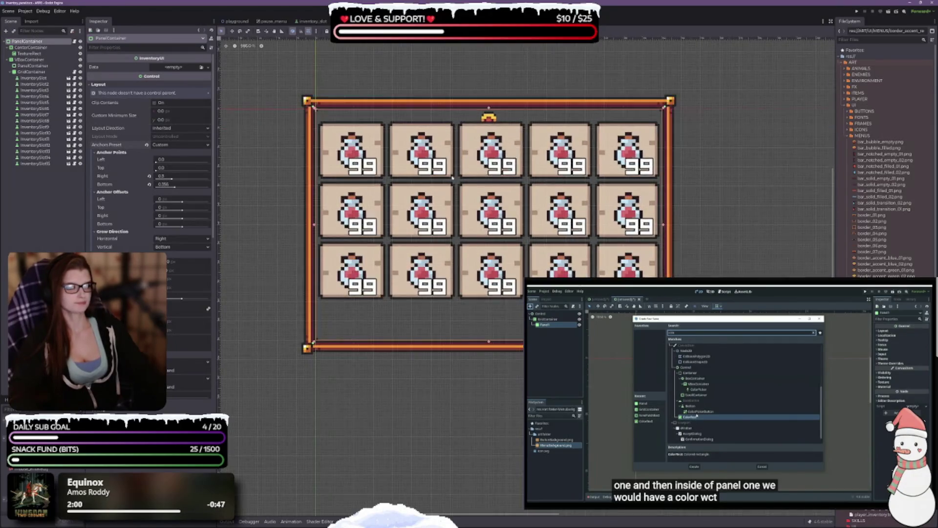
click(30, 47)
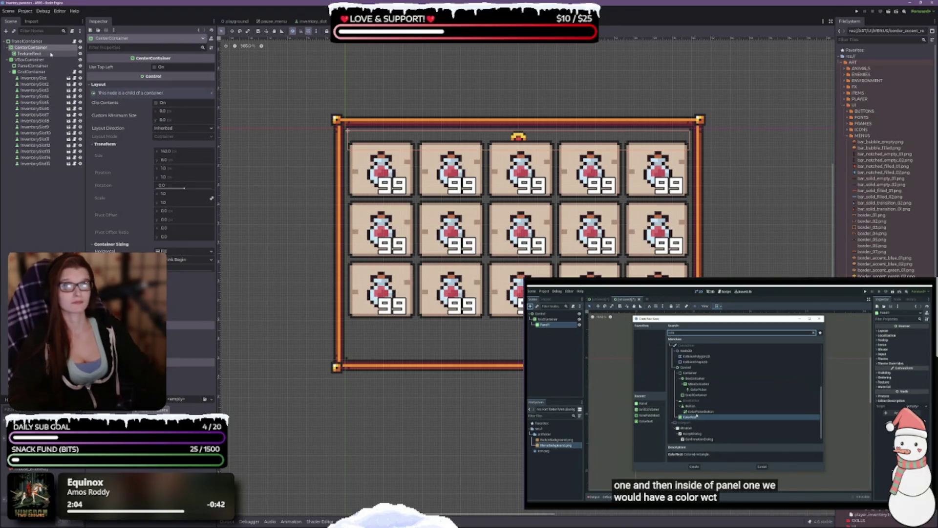
Step: Move the header icon's CenterContainer into VBoxContainer, above GridContainer
click(28, 60)
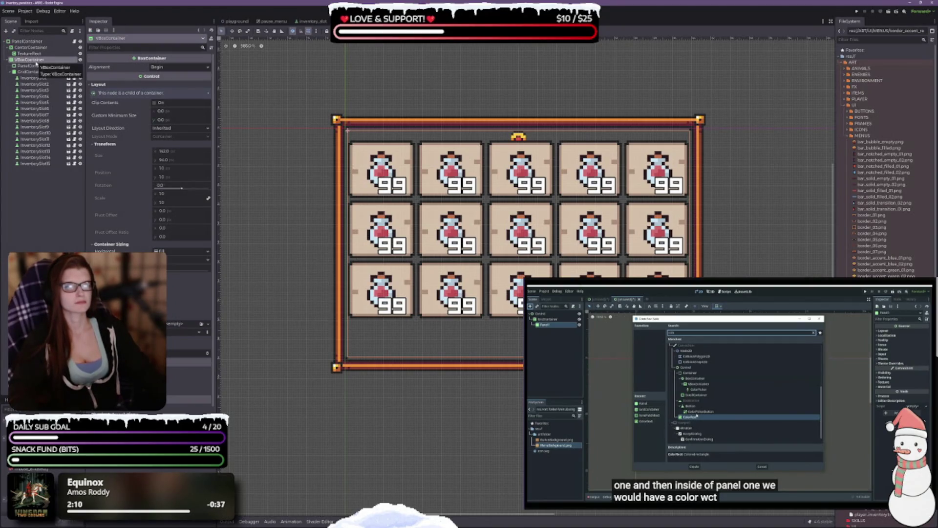
drag(42, 48, 39, 60)
drag(34, 157, 30, 53)
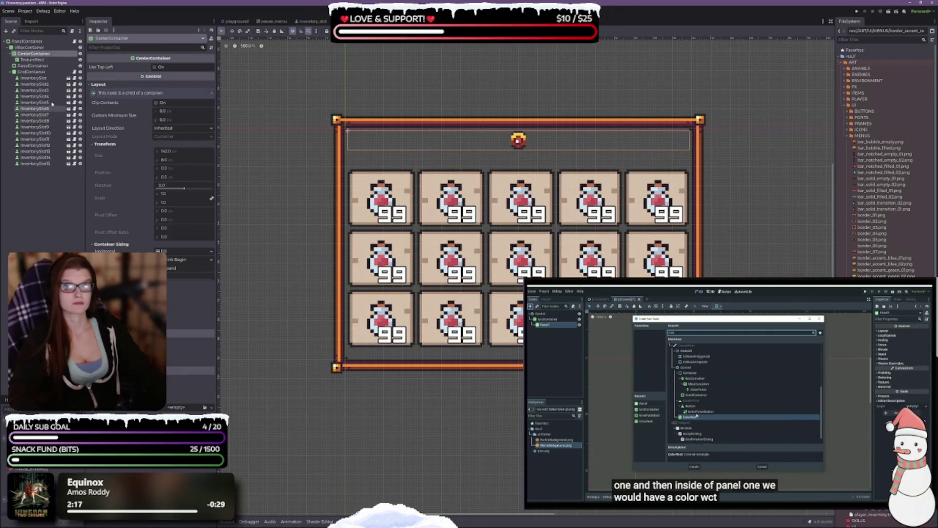
Step: Set the VBoxContainer's Alignment to Center
click(29, 47)
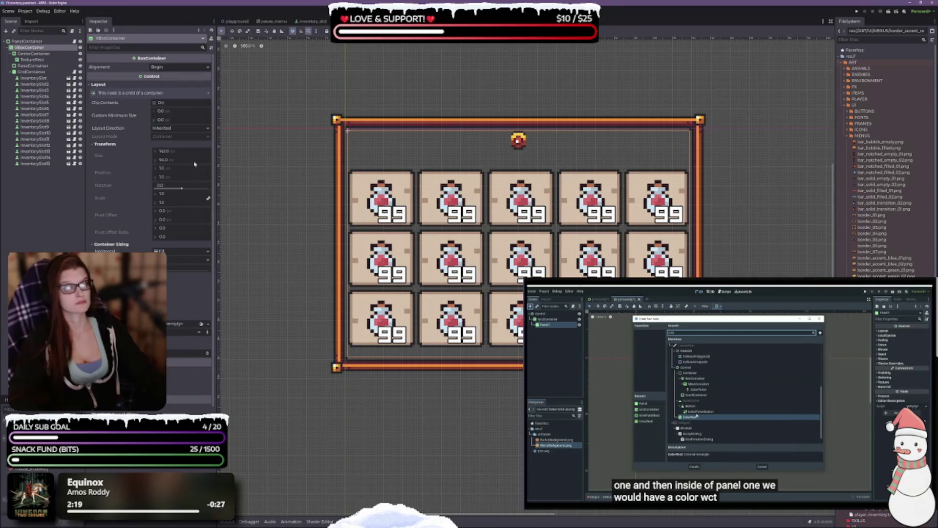
click(180, 67)
click(164, 82)
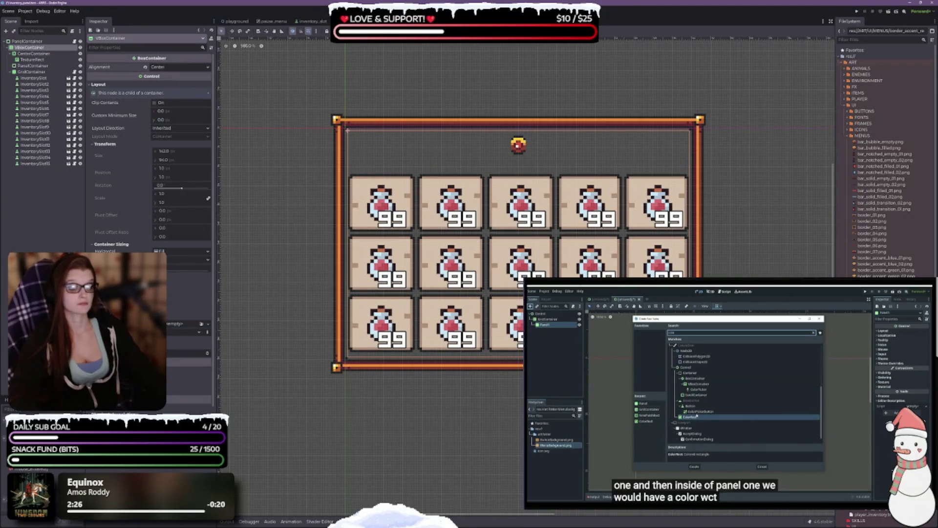
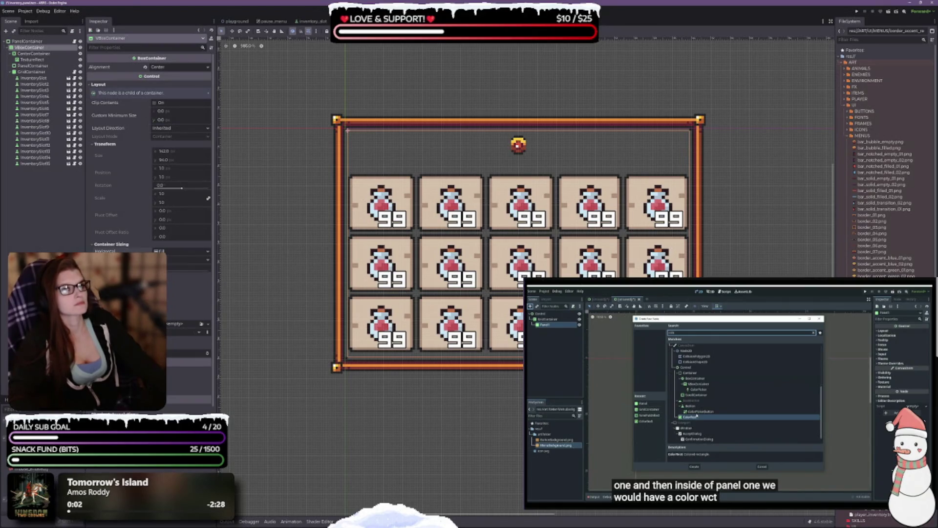
Step: Try centring the potion box horizontally and vertically, then set it back to fill the frame width
click(375, 31)
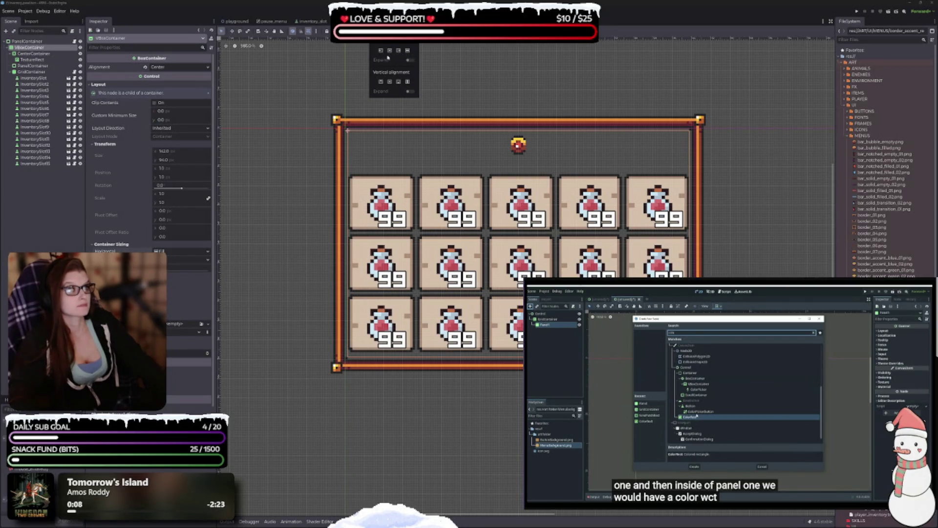
click(389, 51)
click(389, 81)
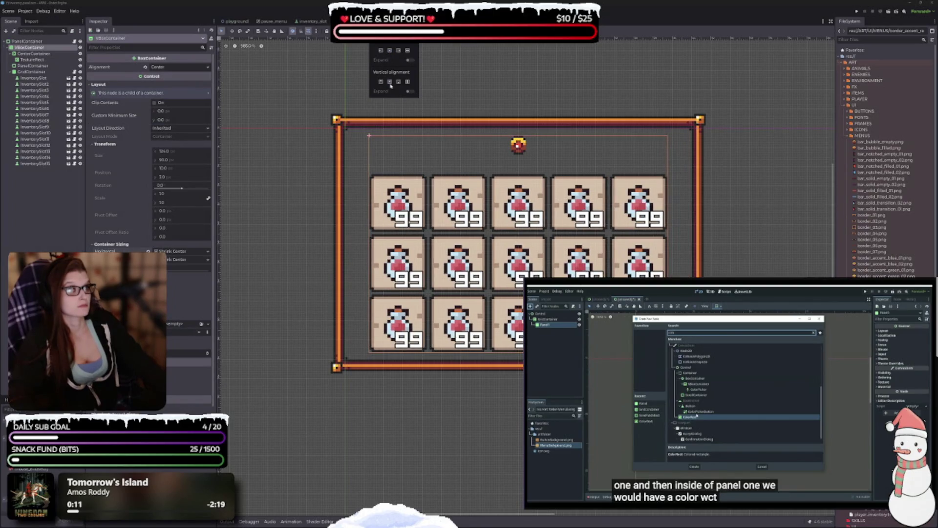
click(409, 50)
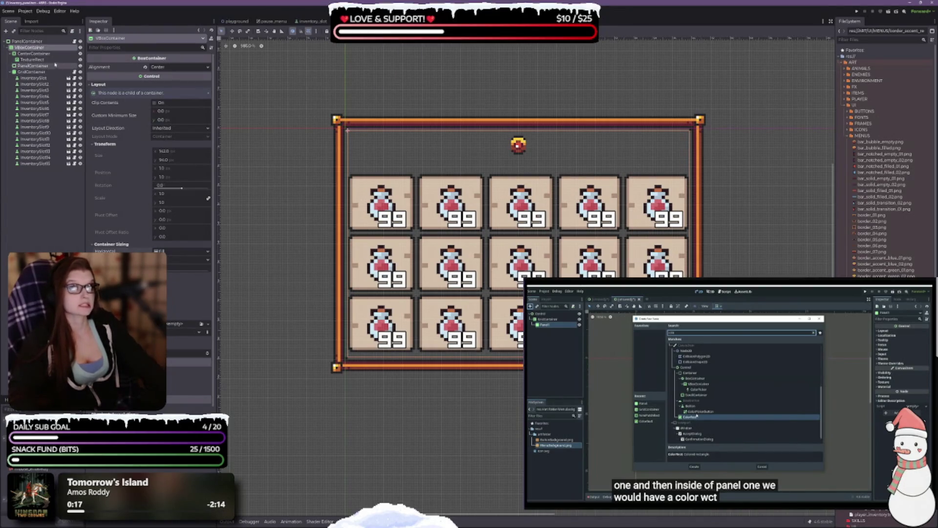
Step: Raise the PanelContainer StyleBoxTexture's content margins, revert Expand Margin Left, and set a margin to 8
click(41, 42)
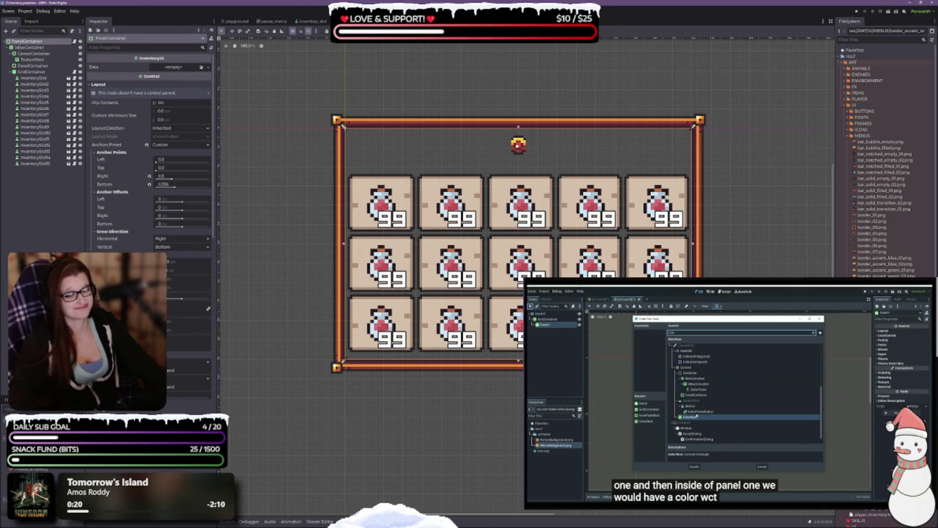
scroll(149, 151, down, 4)
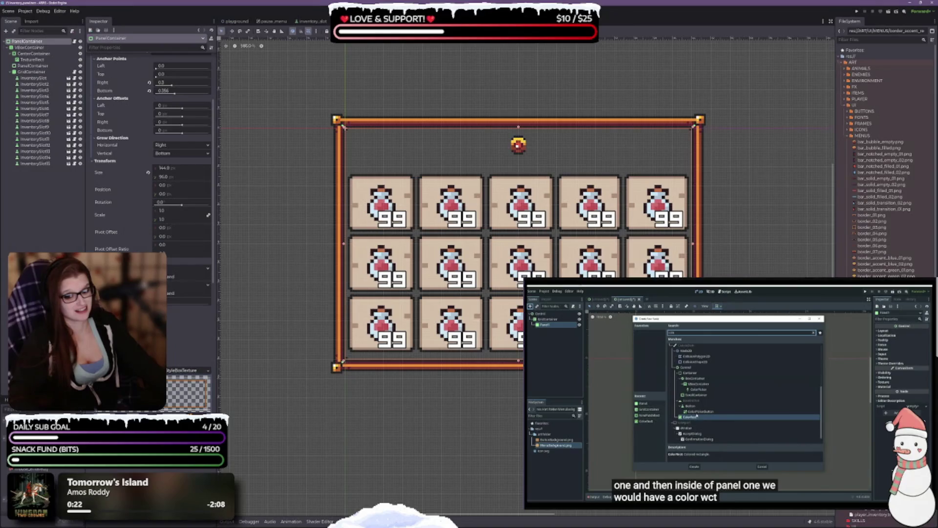
scroll(149, 151, down, 10)
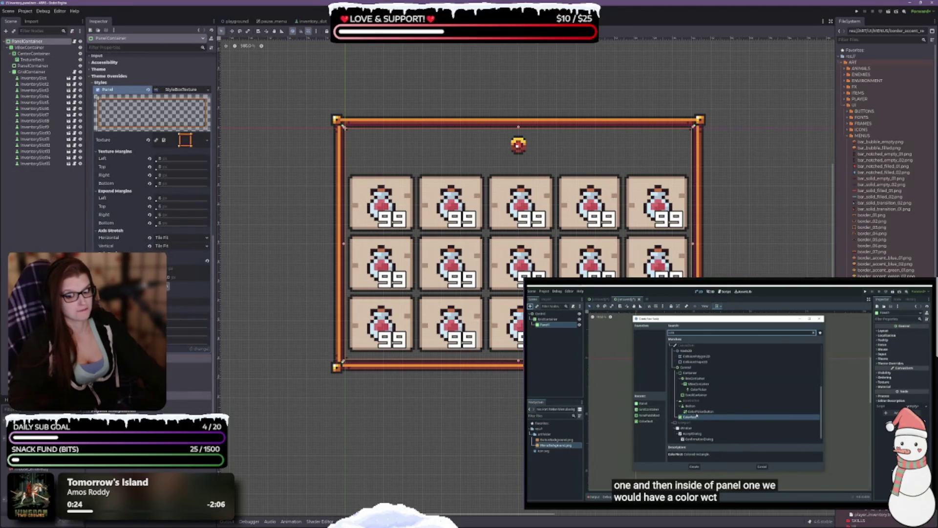
drag(162, 327, 178, 327)
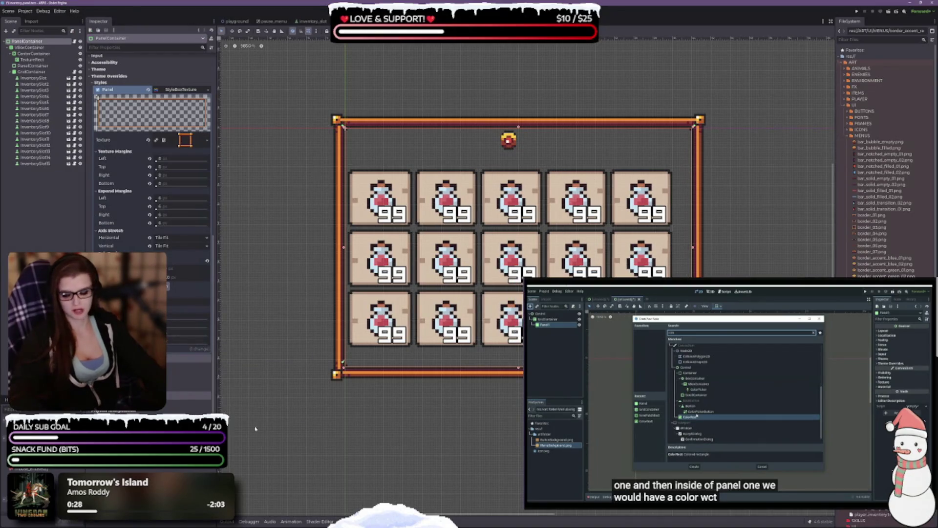
mouse_move(178, 328)
mouse_down()
mouse_move(194, 328)
mouse_move(178, 327)
mouse_up()
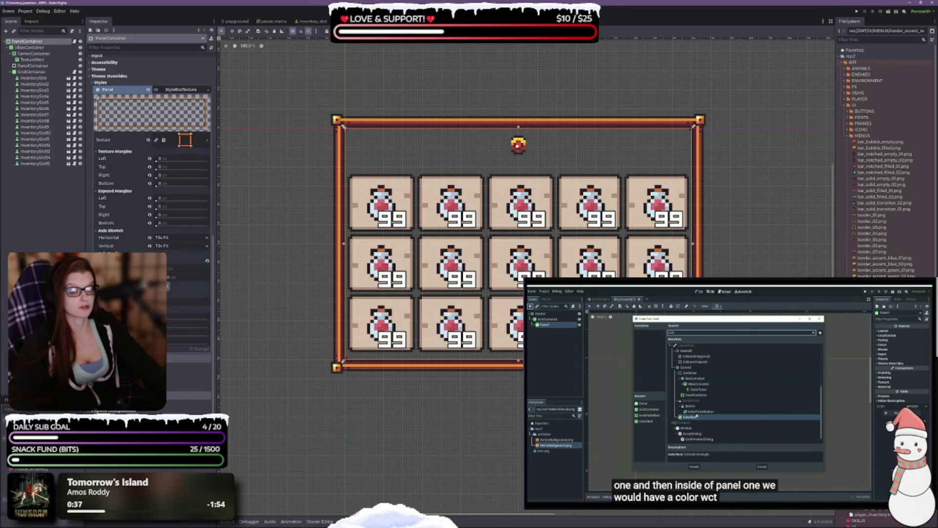
scroll(132, 216, up, 2)
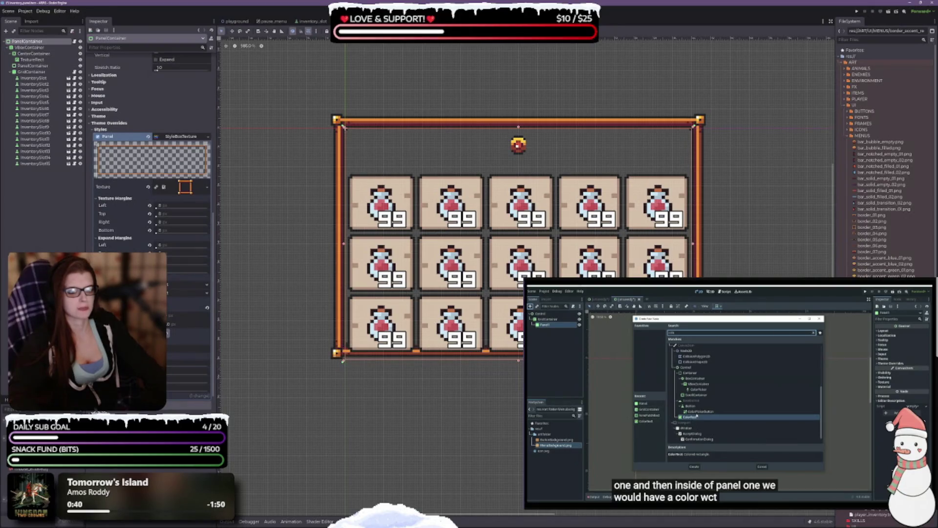
click(149, 245)
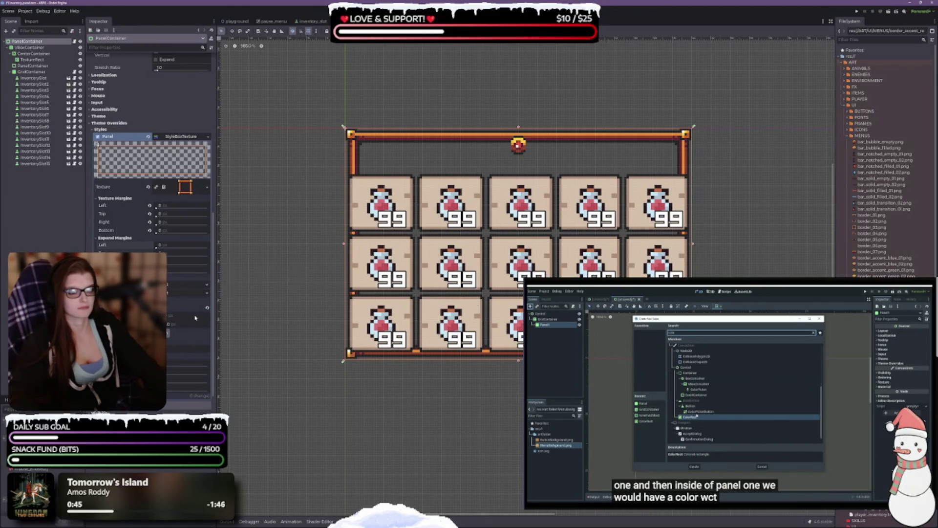
scroll(152, 195, down, 3)
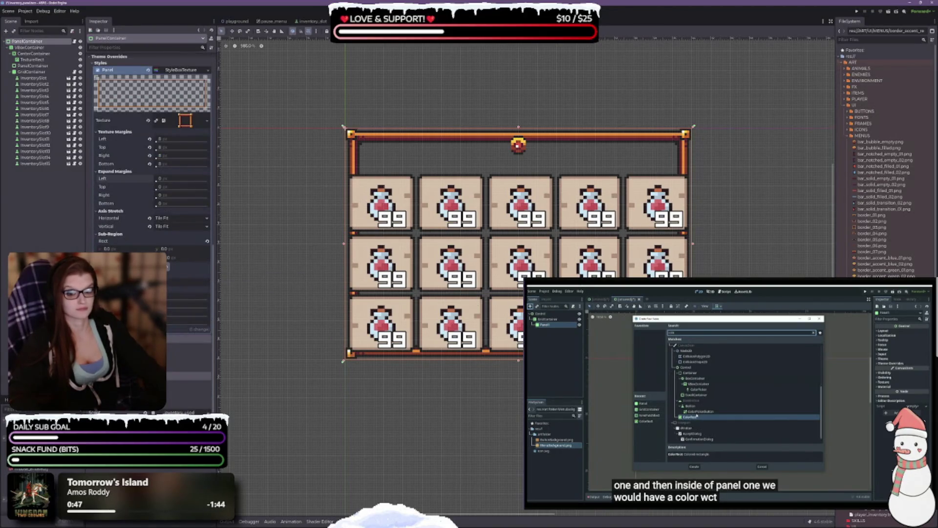
text(8)
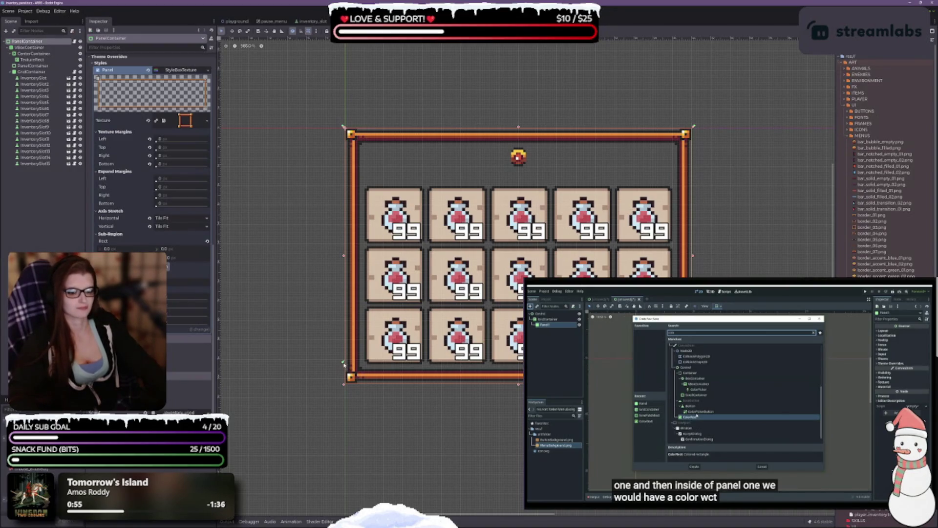
click(342, 387)
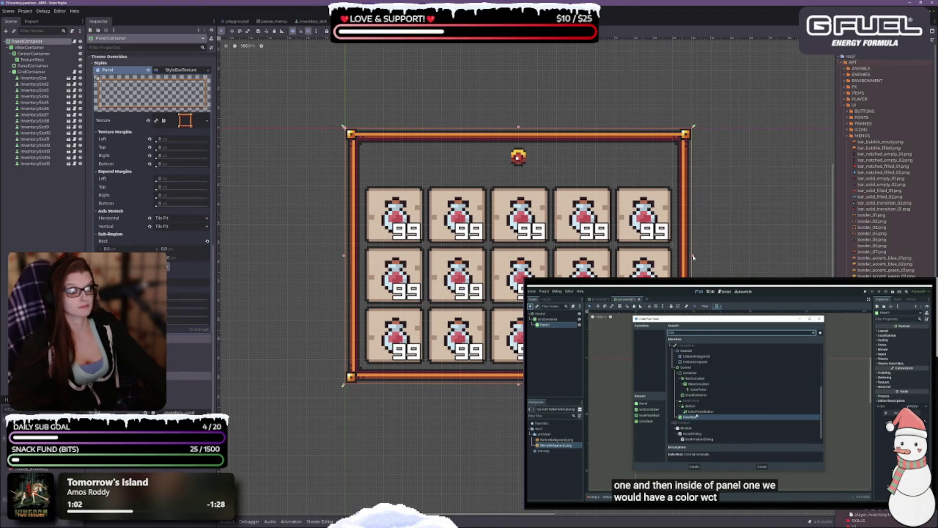
Step: Narrow the panel by pulling its right edge inward and save the inventory scene
drag(693, 258, 682, 256)
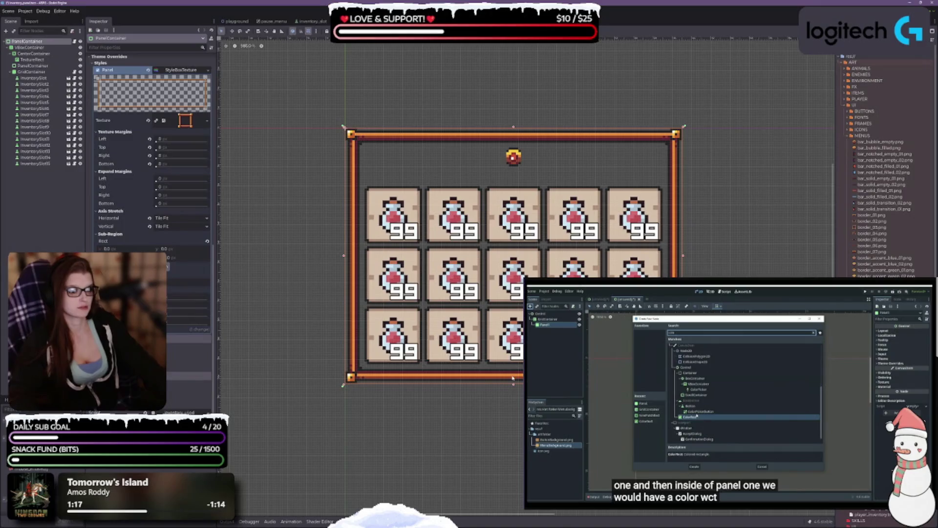
key(ctrl+s)
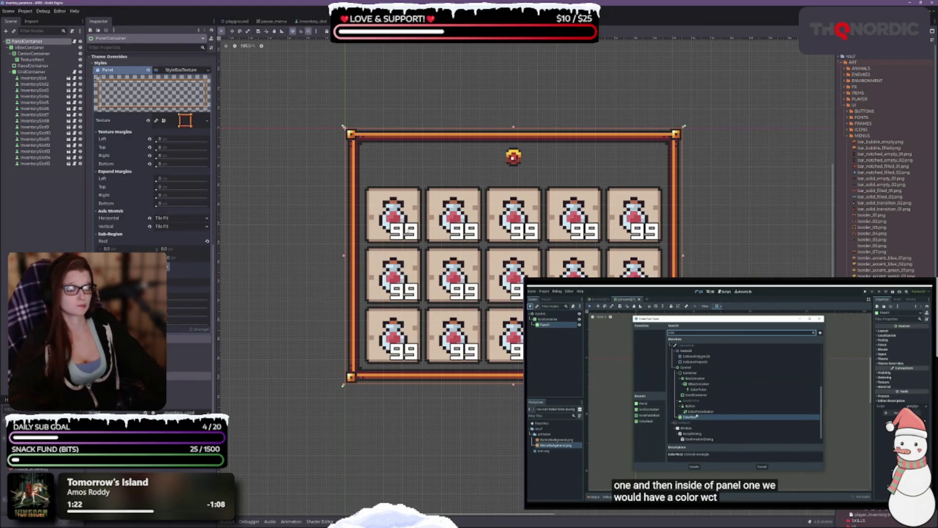
scroll(540, 186, down, 1)
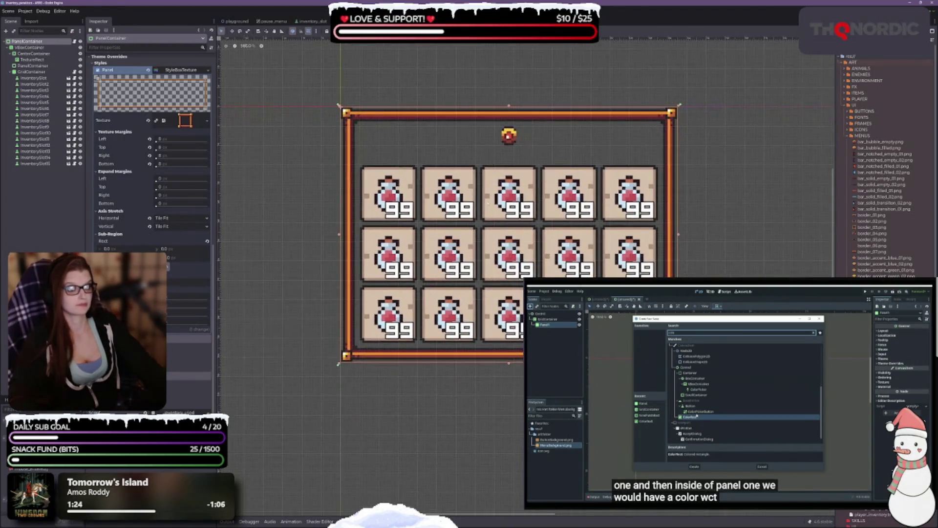
click(33, 47)
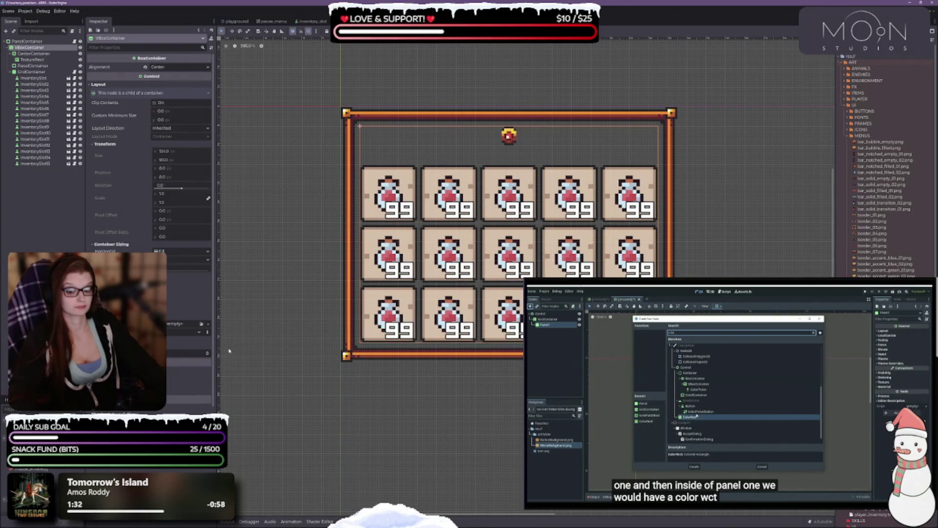
Step: Adjust the VBoxContainer's Separation, lowering the coin-to-grid gap then widening it slightly
click(209, 356)
click(209, 356)
click(208, 357)
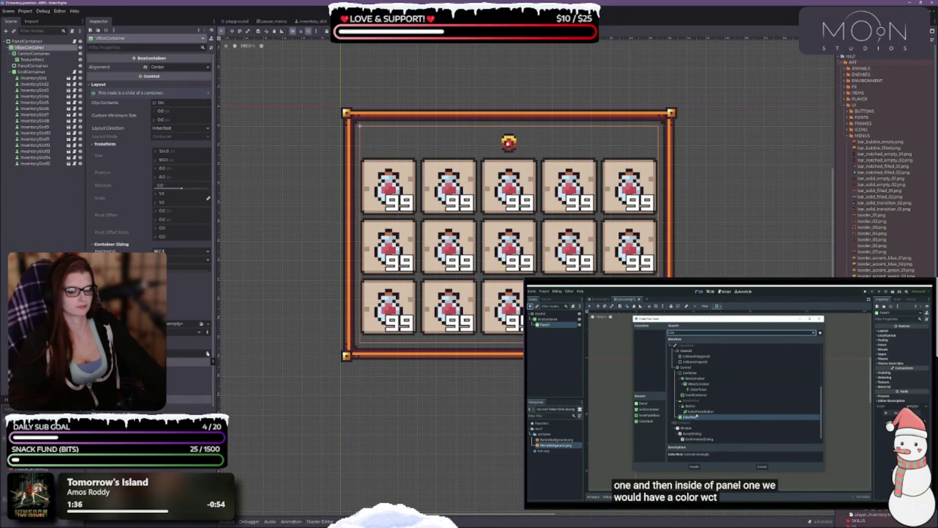
click(208, 354)
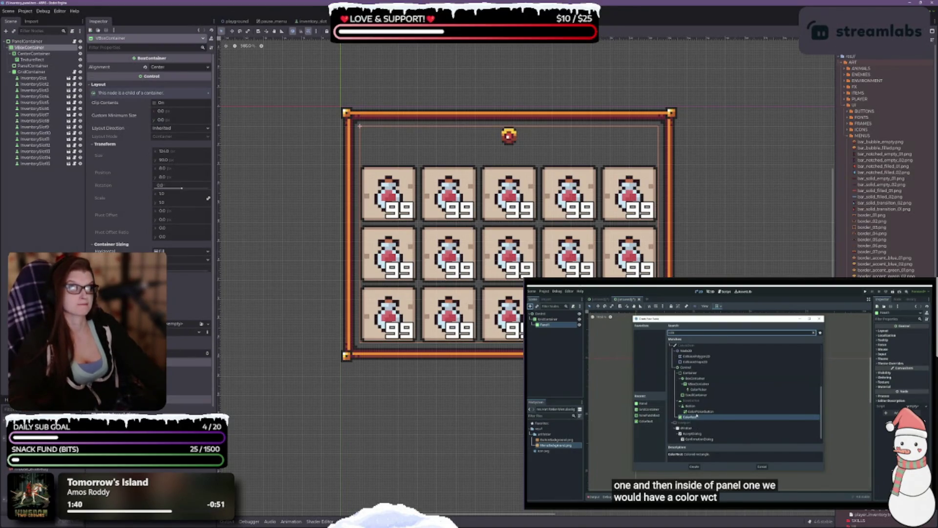
Step: Try centred and top alignments for the VBoxContainer, then set it back to fill horizontally
click(378, 31)
click(390, 51)
click(382, 83)
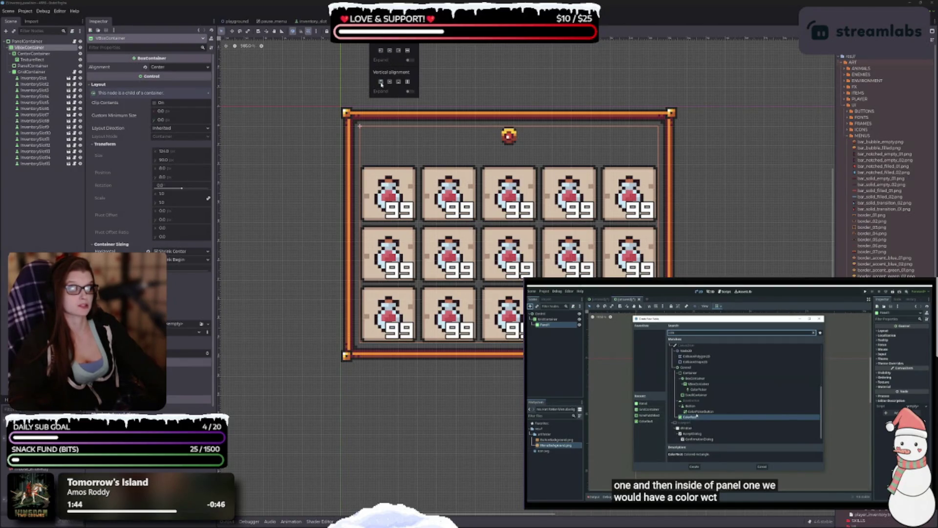
click(408, 51)
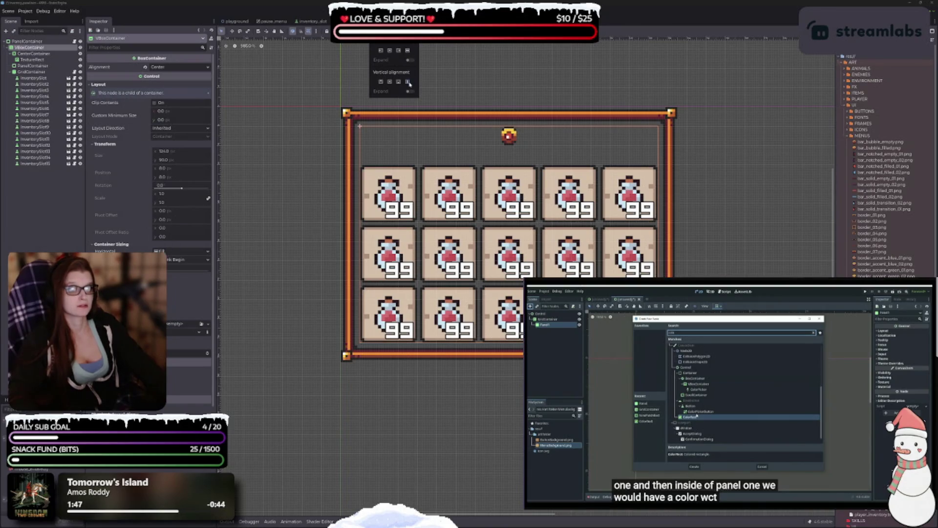
click(470, 152)
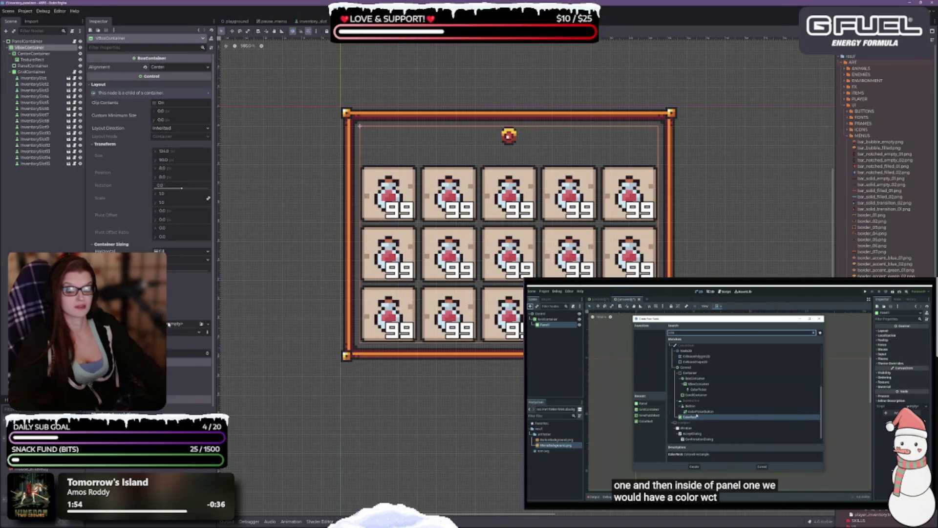
Step: Assign a New Theme to the VBoxContainer from its Theme dropdown
click(200, 324)
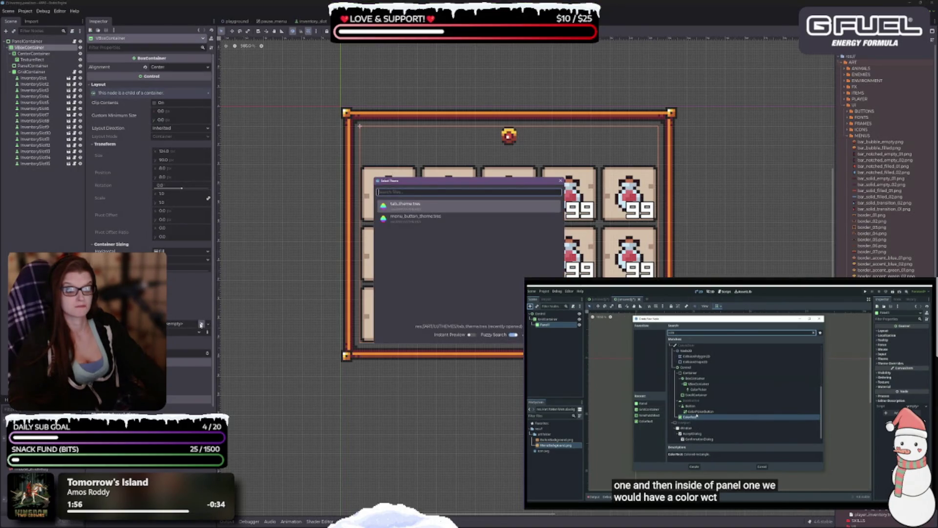
click(560, 181)
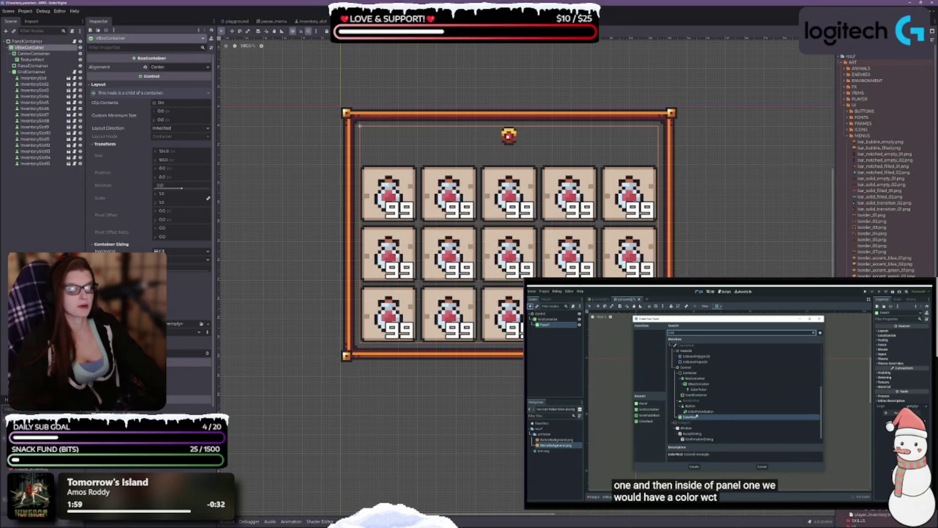
click(208, 324)
click(199, 342)
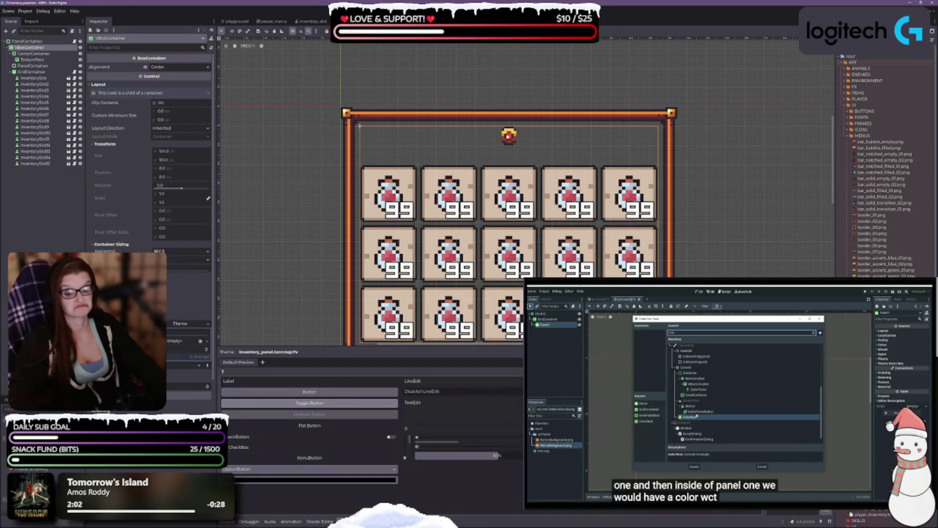
scroll(178, 324, down, 3)
scroll(149, 196, up, 1)
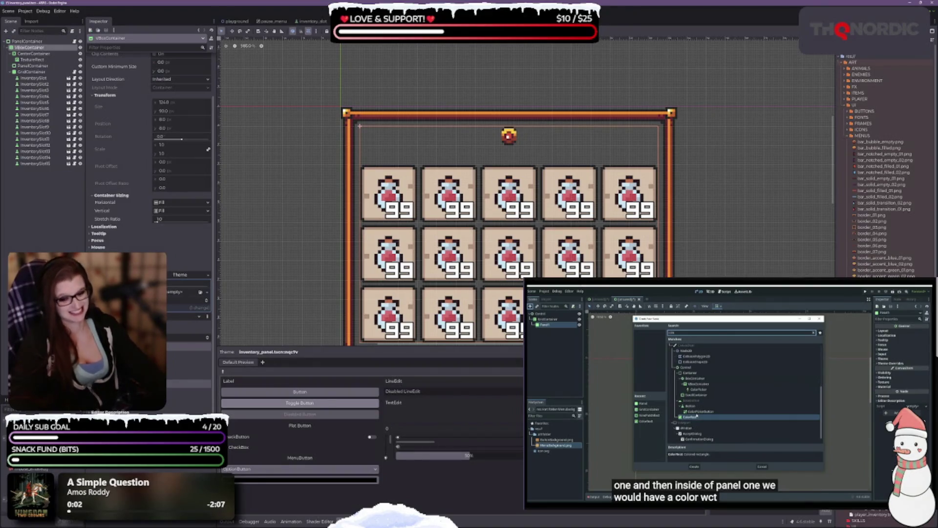
Step: Clear the VBoxContainer's Theme property and save the inventory panel scene
scroll(149, 147, down, 1)
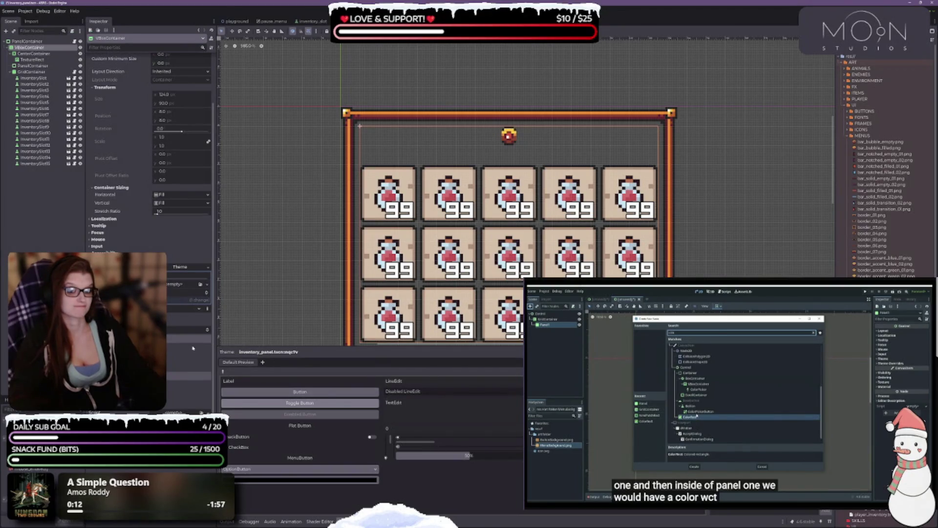
click(208, 267)
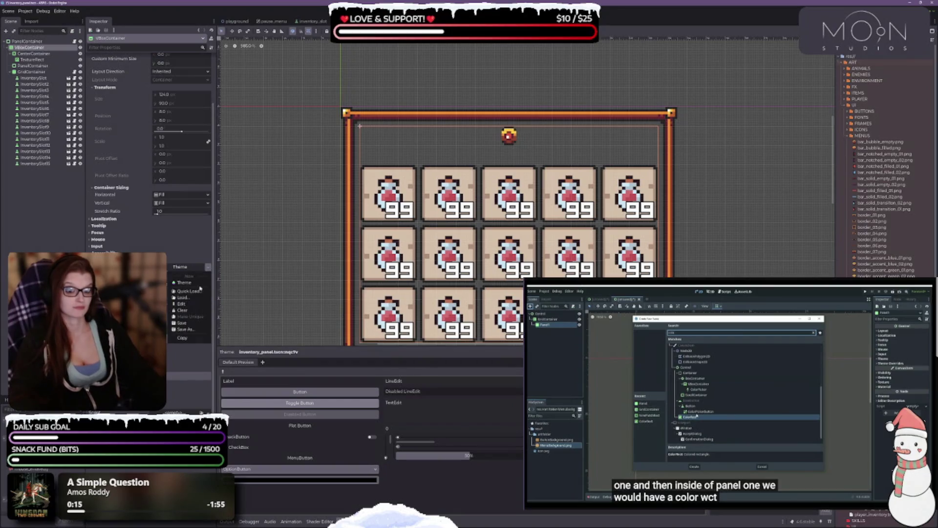
click(182, 311)
scroll(510, 221, down, 2)
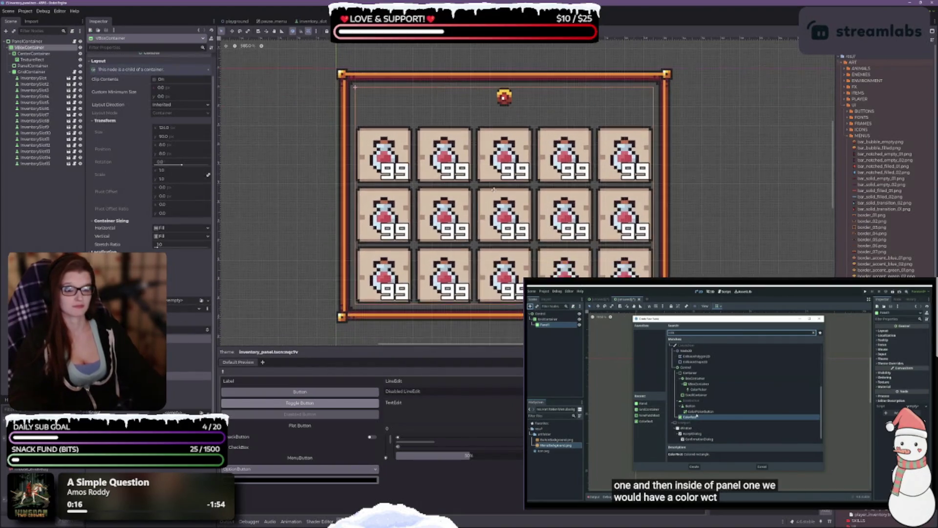
key(ctrl+s)
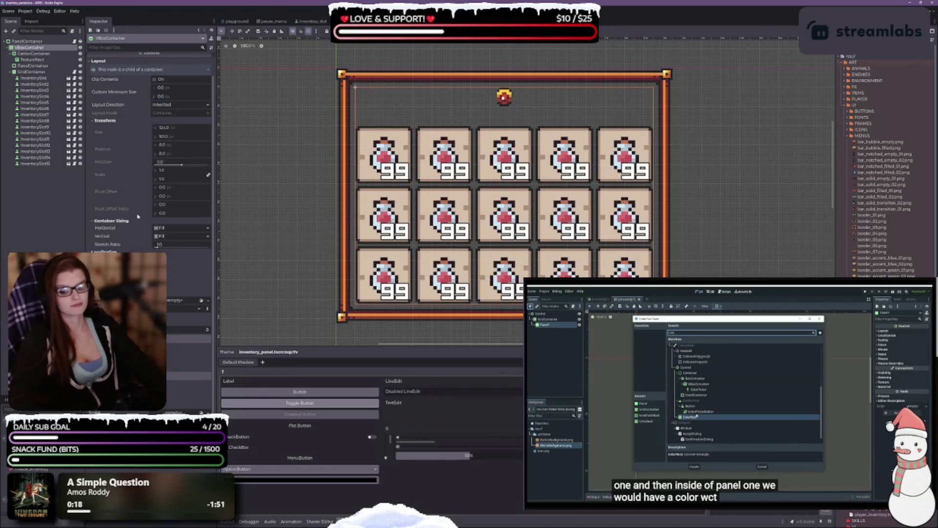
click(24, 41)
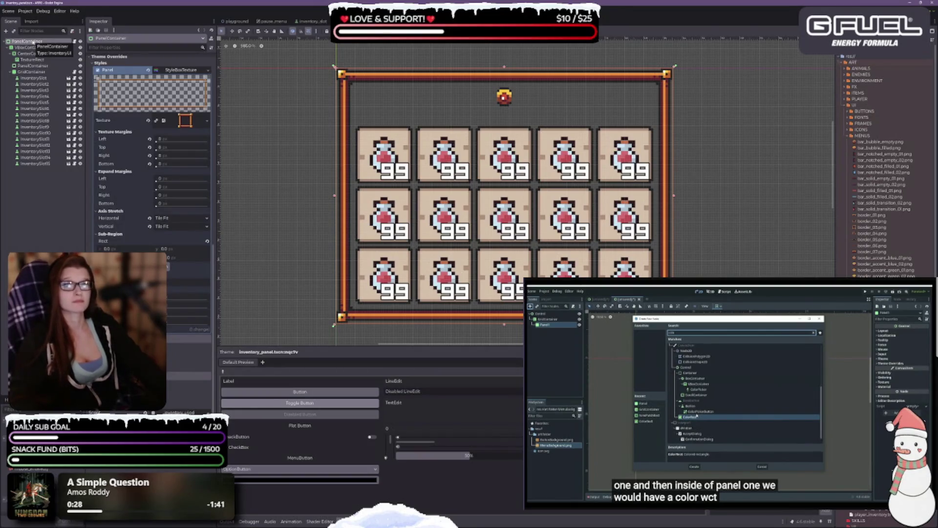
Step: Add a Control child node to the PanelContainer and drag it directly under PanelContainer
right_click(32, 42)
click(49, 48)
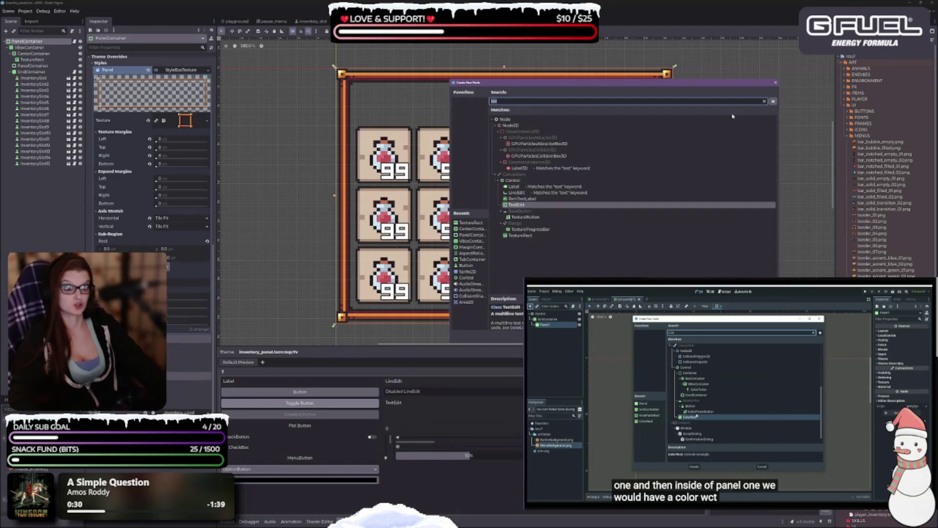
text(control)
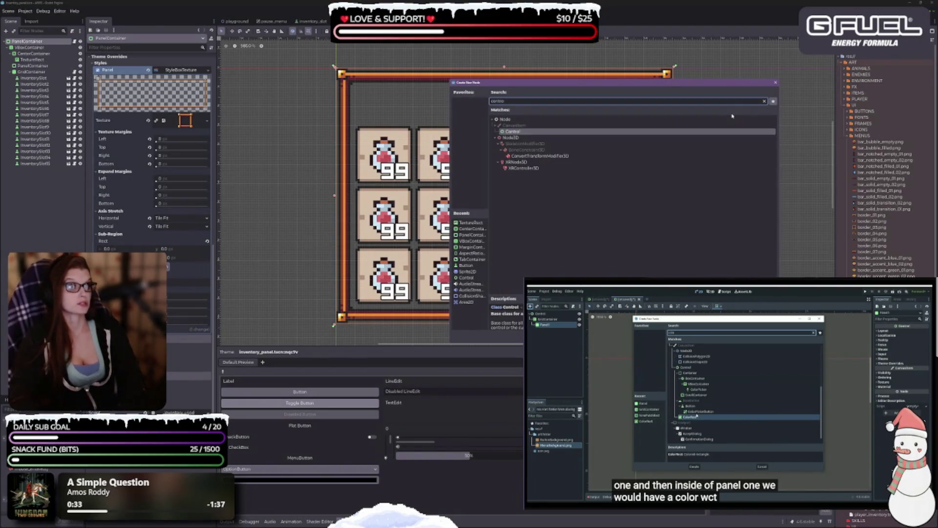
key(Return)
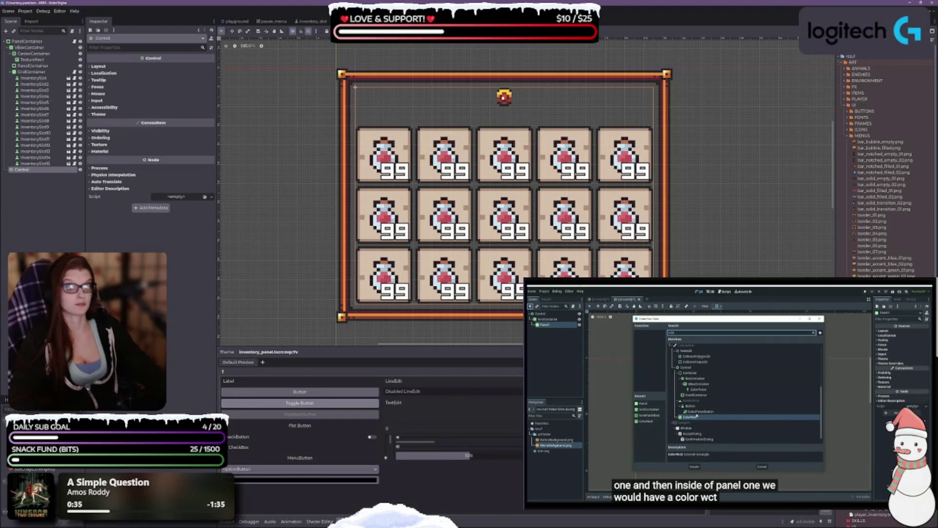
drag(24, 171, 28, 48)
Step: Inspect the VBoxContainer's layout, transform and sizing settings, keeping layout direction Inherited
click(30, 53)
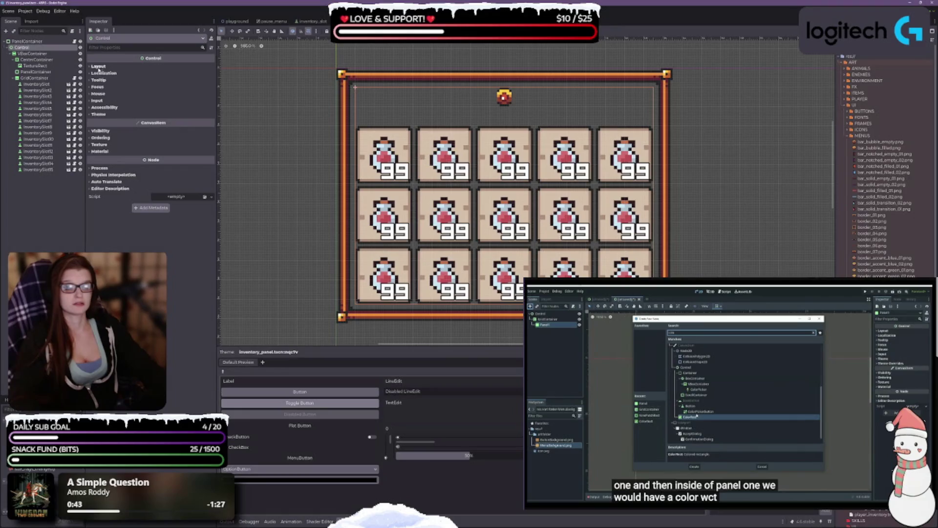
click(98, 66)
click(105, 126)
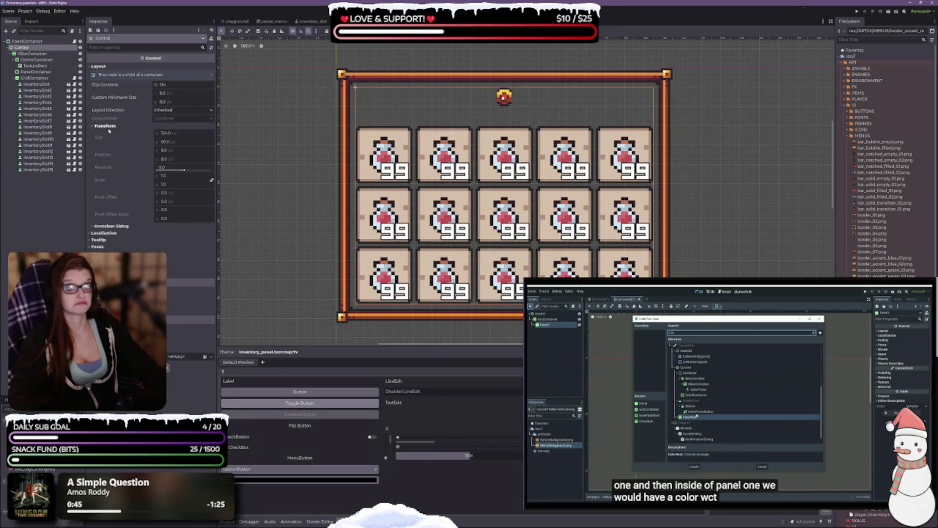
click(112, 226)
click(112, 296)
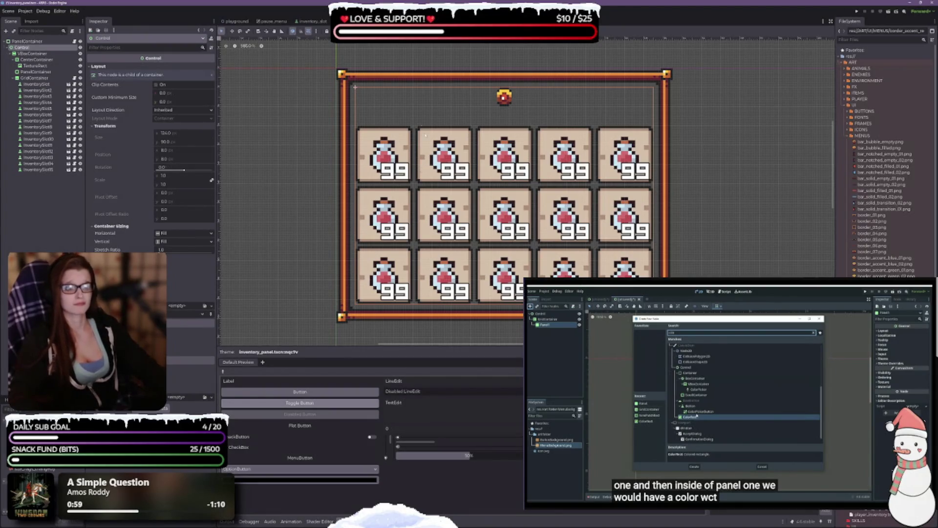
click(374, 31)
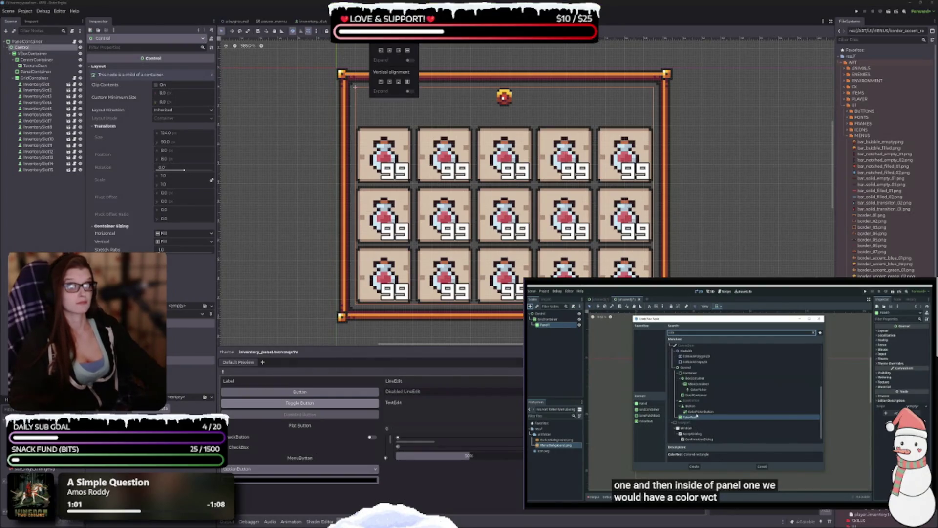
click(341, 177)
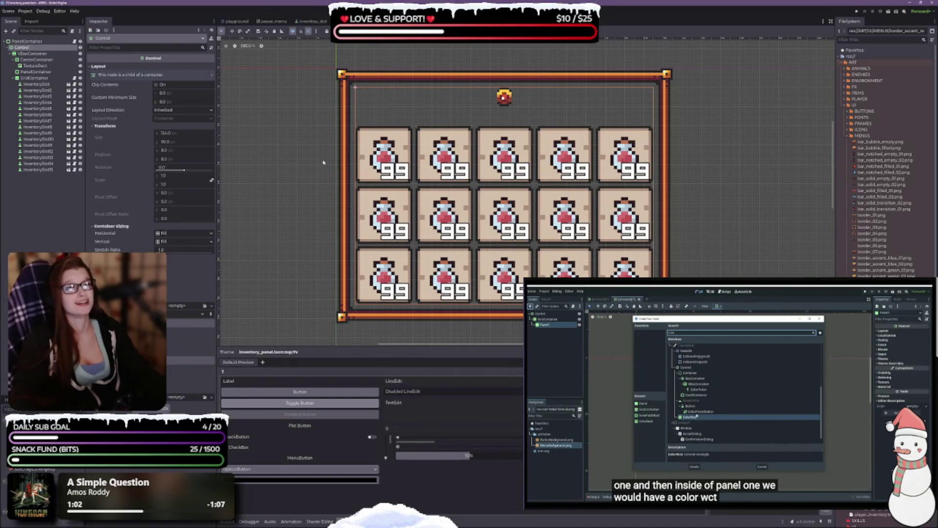
click(172, 110)
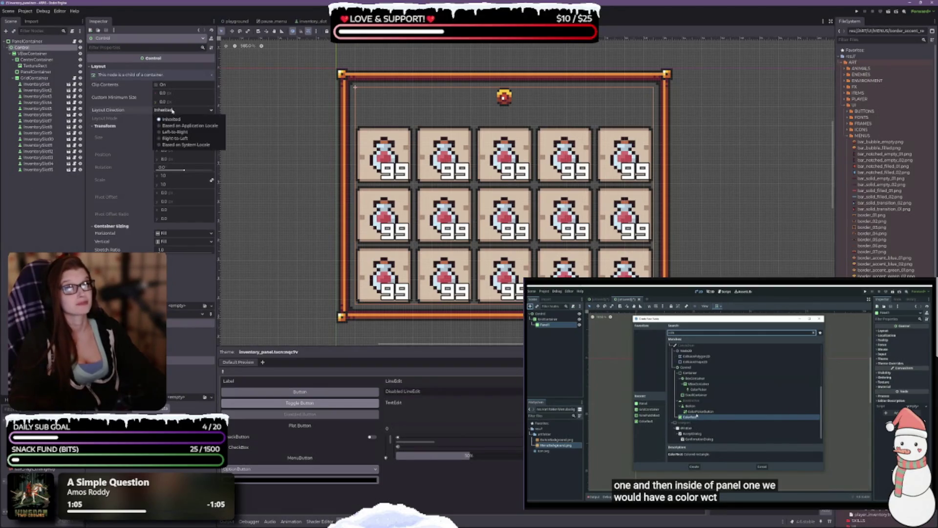
click(170, 119)
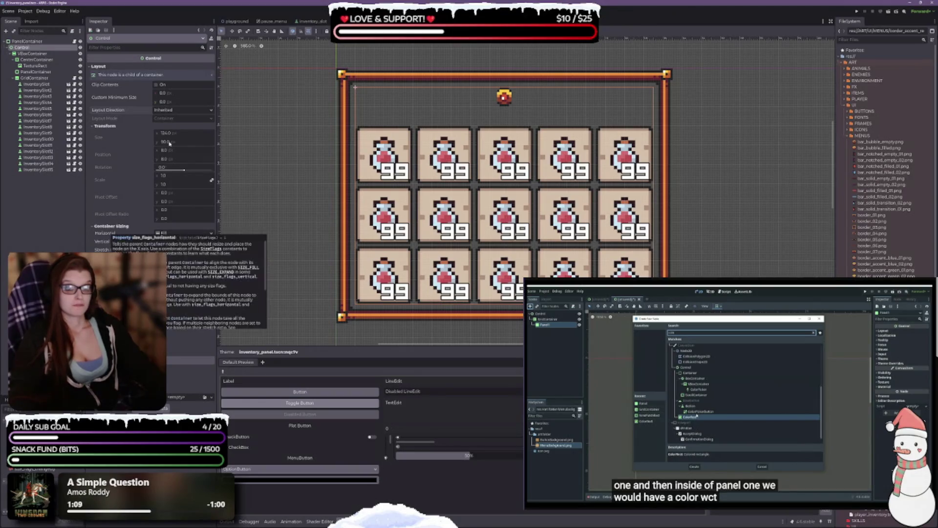
Step: Reorder the children with Ctrl+Up so the VBoxContainer sits above the Control node
click(43, 53)
click(22, 47)
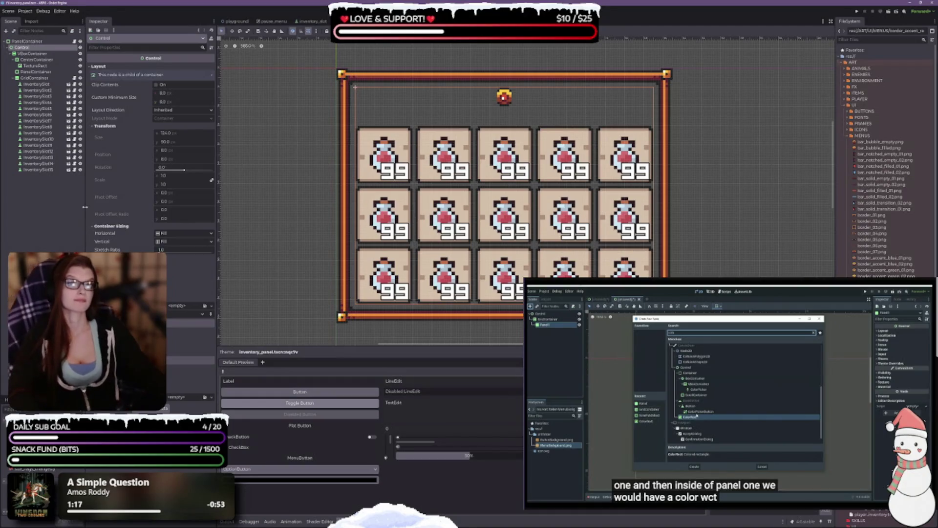
key(Down)
key(ctrl+Up)
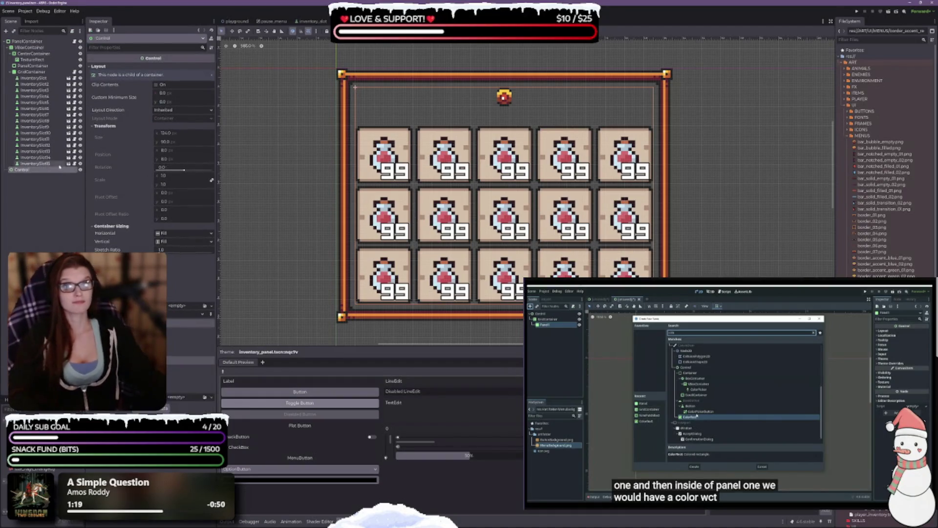
key(Down)
click(18, 43)
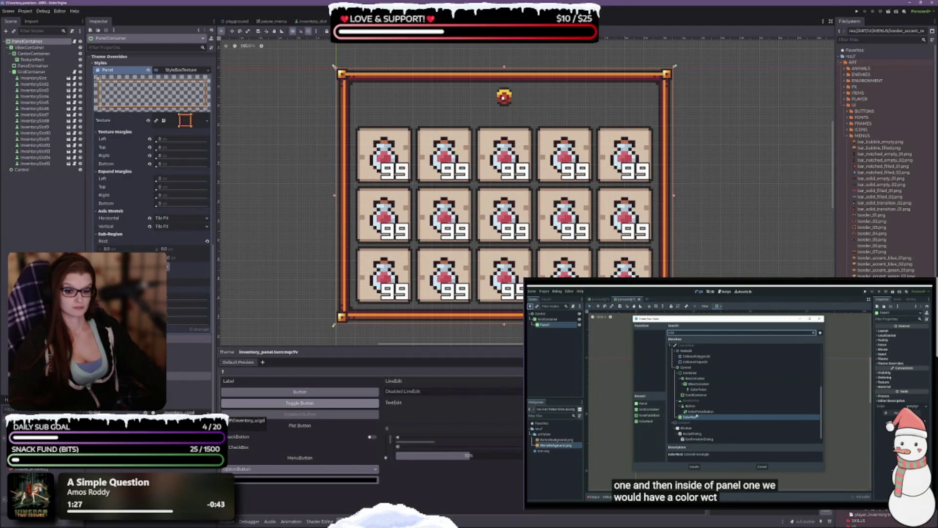
key(space)
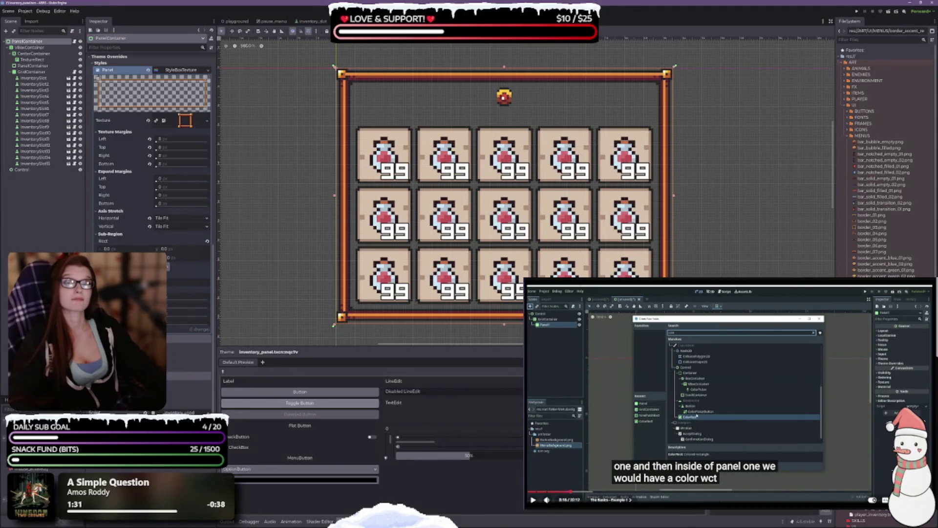
key(space)
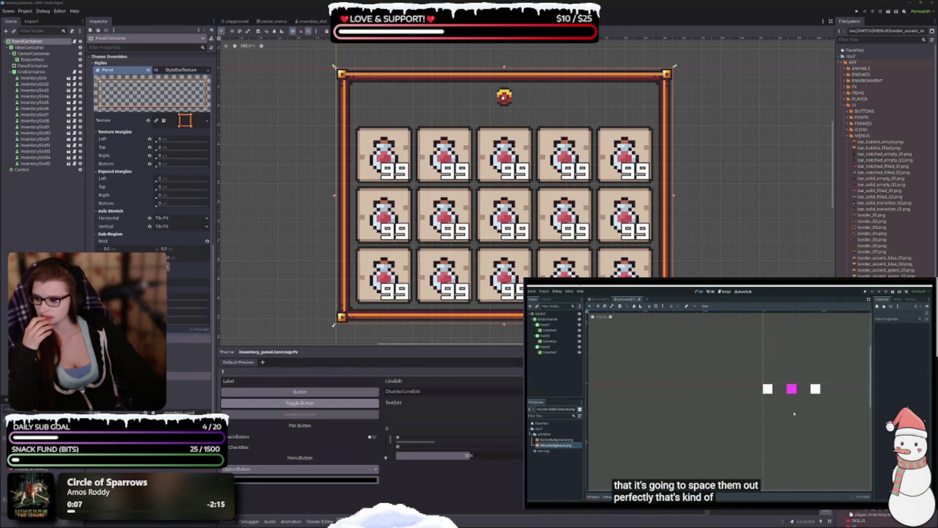
click(687, 411)
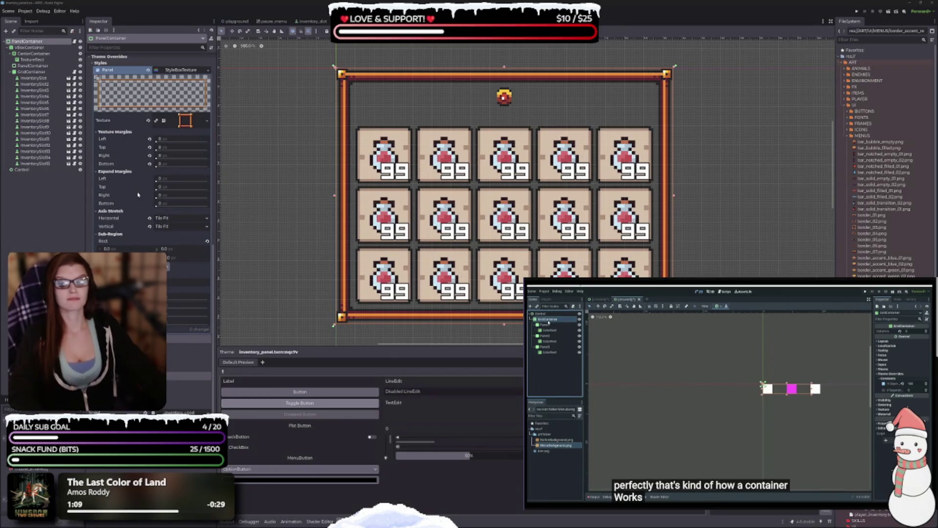
click(44, 220)
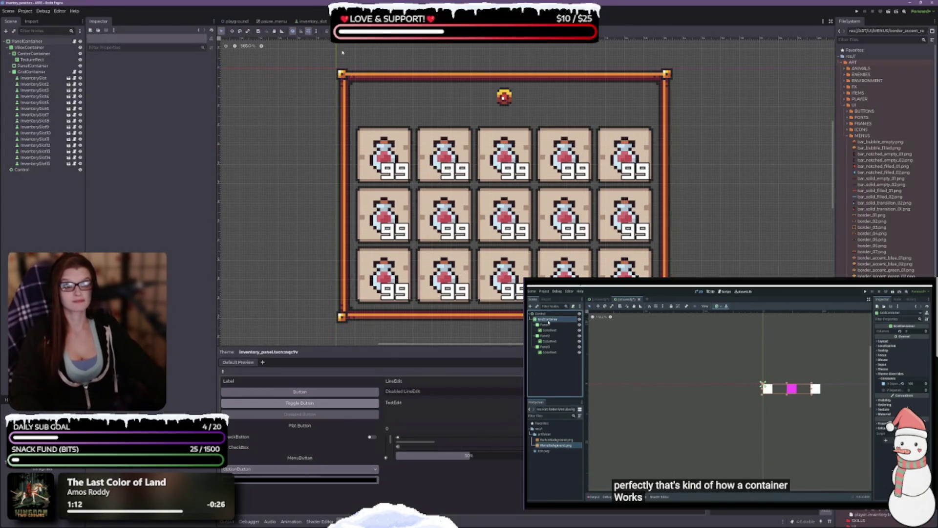
click(26, 42)
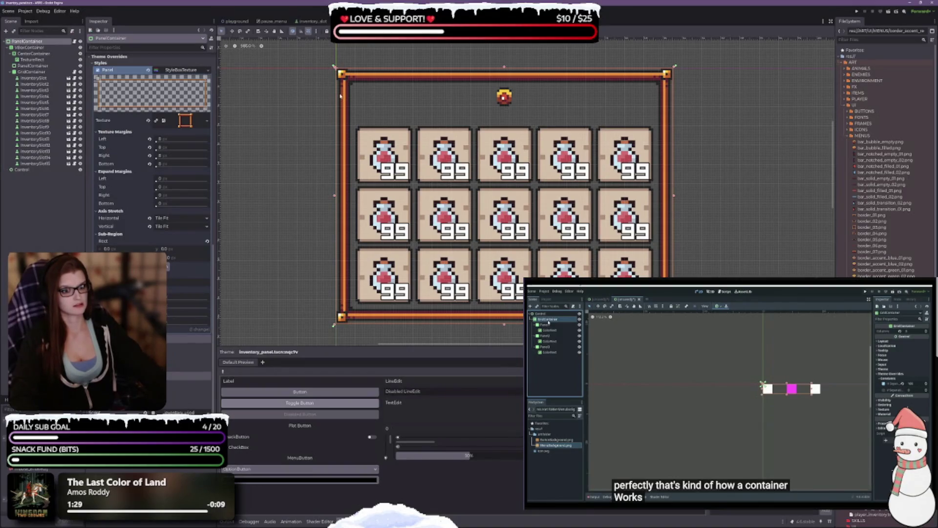
Step: Change the PanelContainer's node type, choosing Control as the replacement
right_click(22, 43)
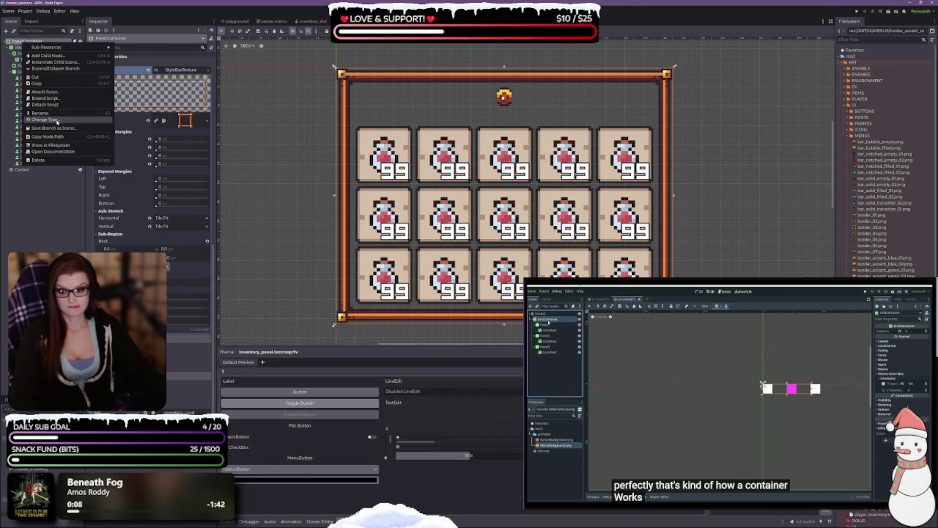
click(58, 120)
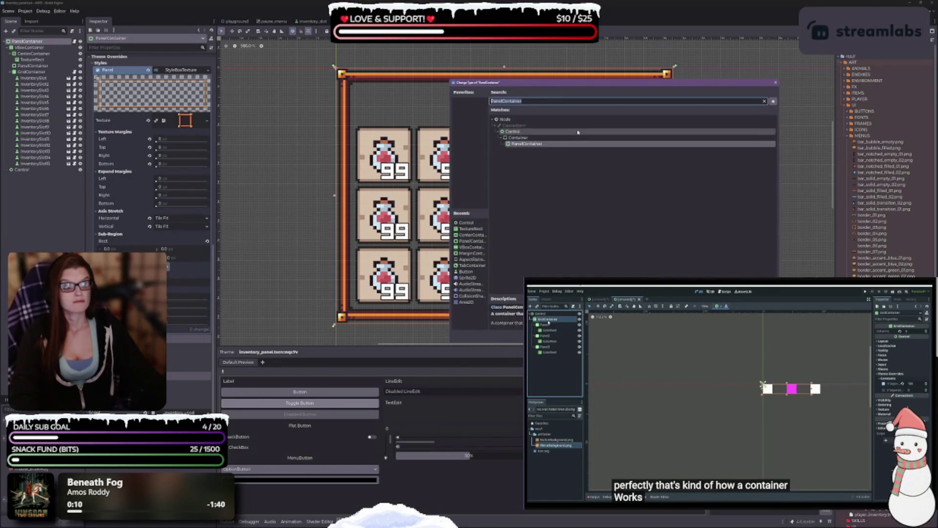
mouse_move(564, 83)
mouse_down()
mouse_move(334, 110)
mouse_move(348, 115)
mouse_up()
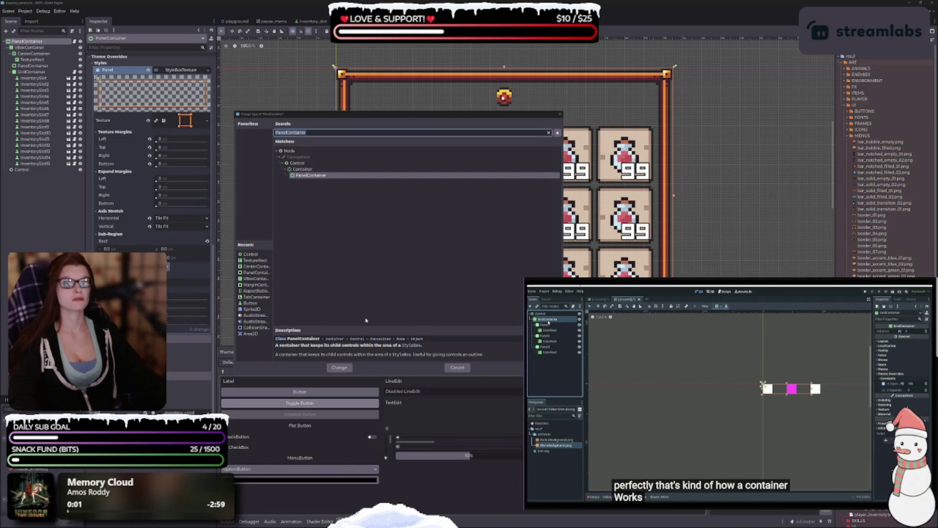
key(Up)
key(Up)
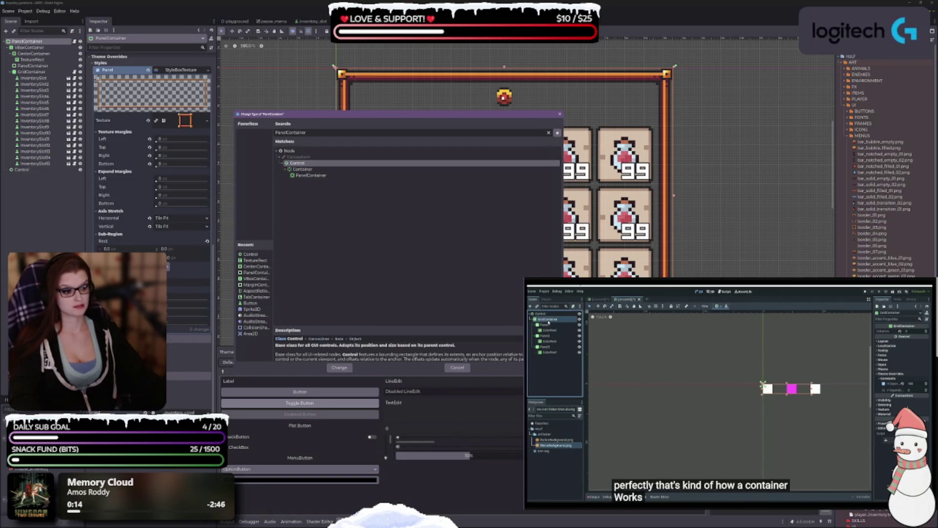
click(339, 369)
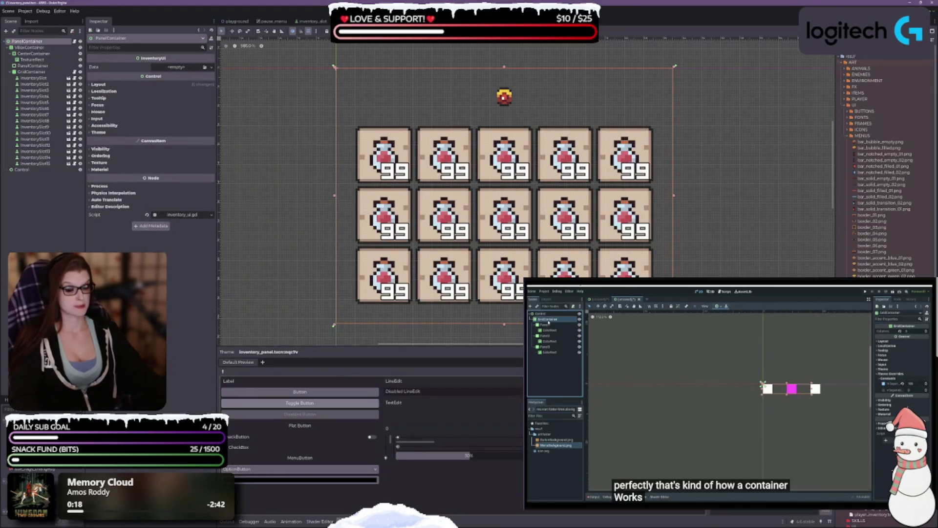
Step: Select the root node and expand its Layout anchor points, offsets and grow direction sections
scroll(884, 147, down, 10)
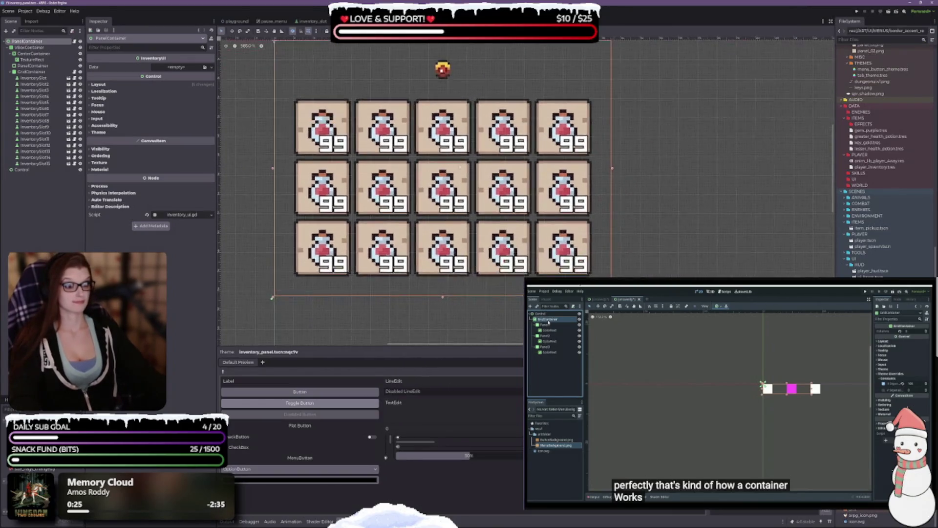
click(37, 47)
click(29, 41)
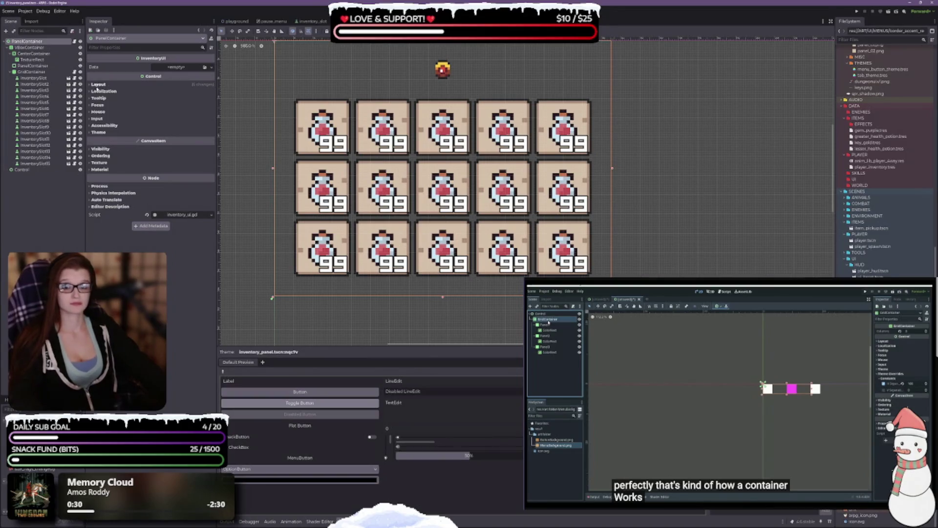
click(98, 85)
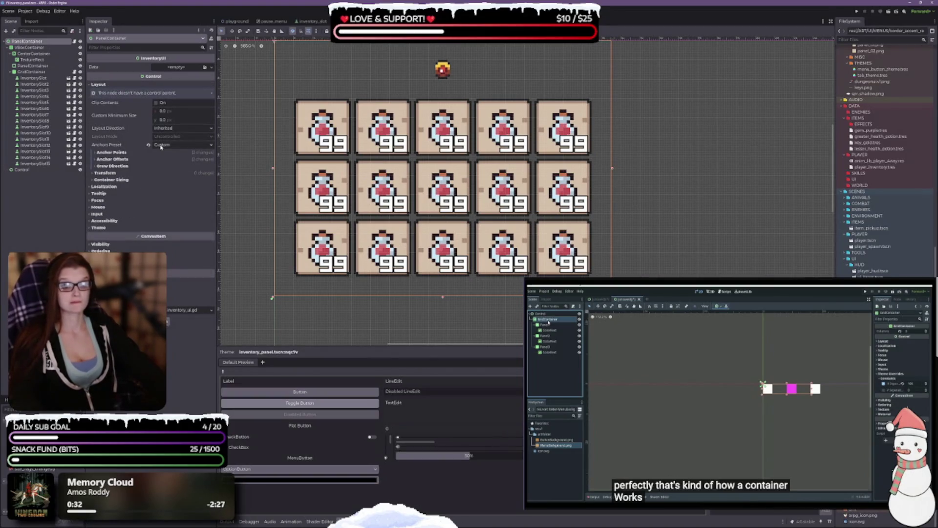
click(111, 152)
click(123, 191)
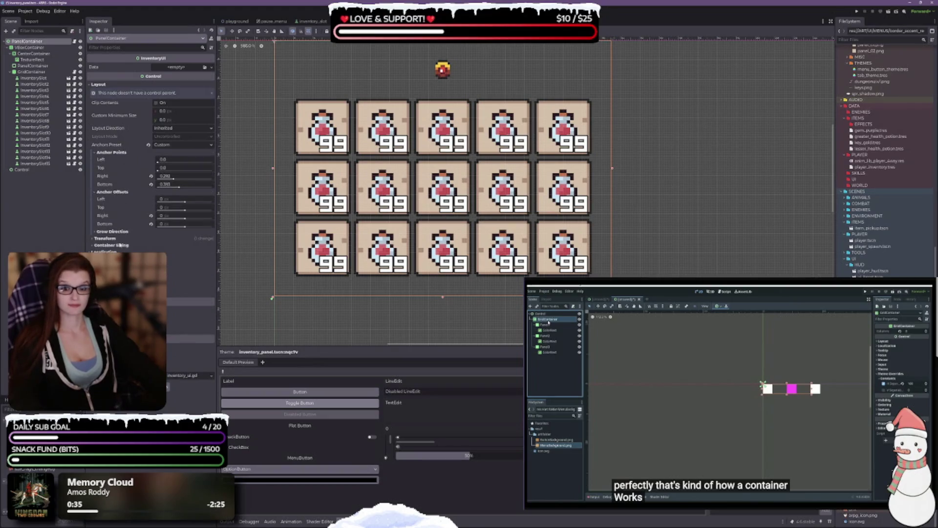
click(123, 233)
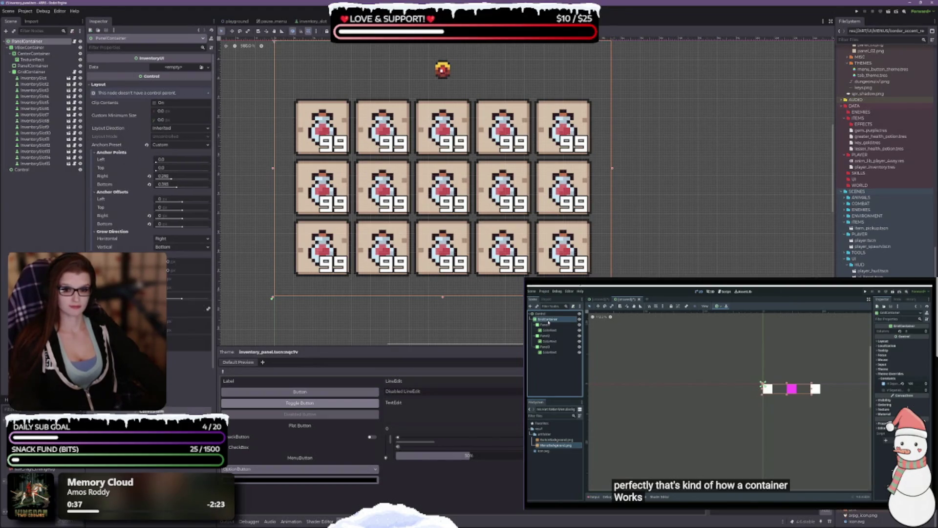
scroll(151, 156, down, 3)
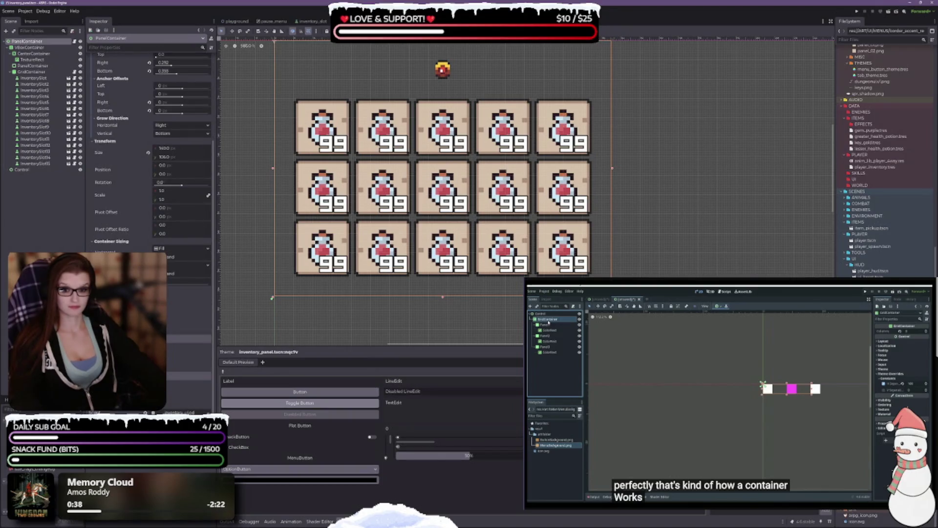
scroll(151, 147, up, 3)
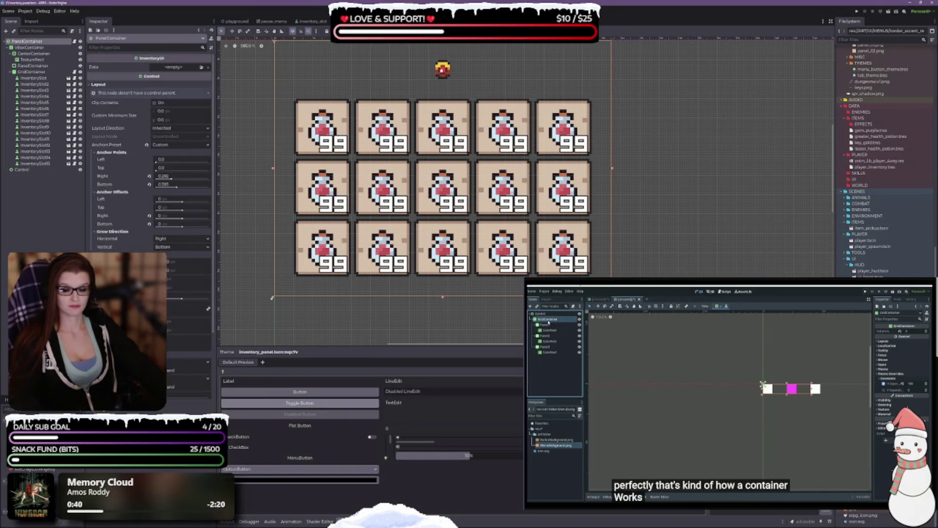
scroll(462, 211, down, 3)
scroll(462, 212, up, 3)
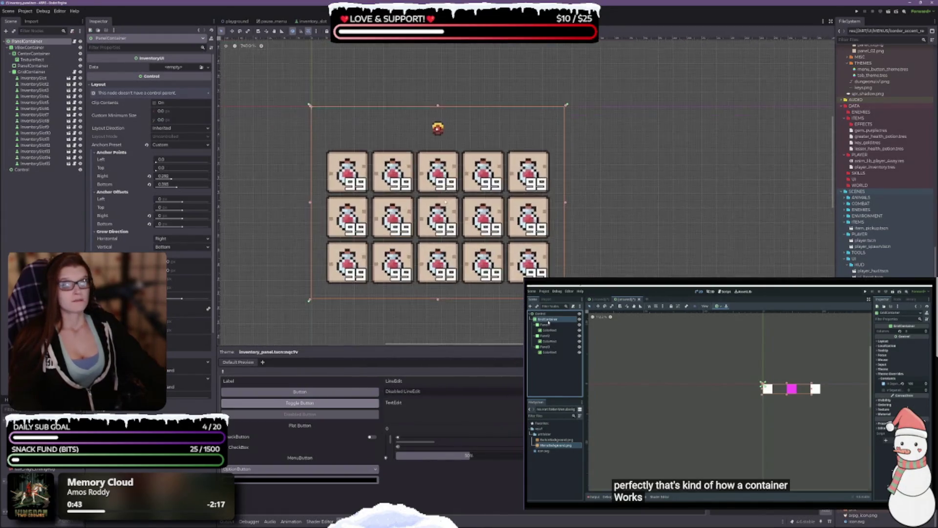
Step: Rename the root node to Control and revert its right and bottom anchors to 0
double_click(35, 43)
text(Control)
key(Return)
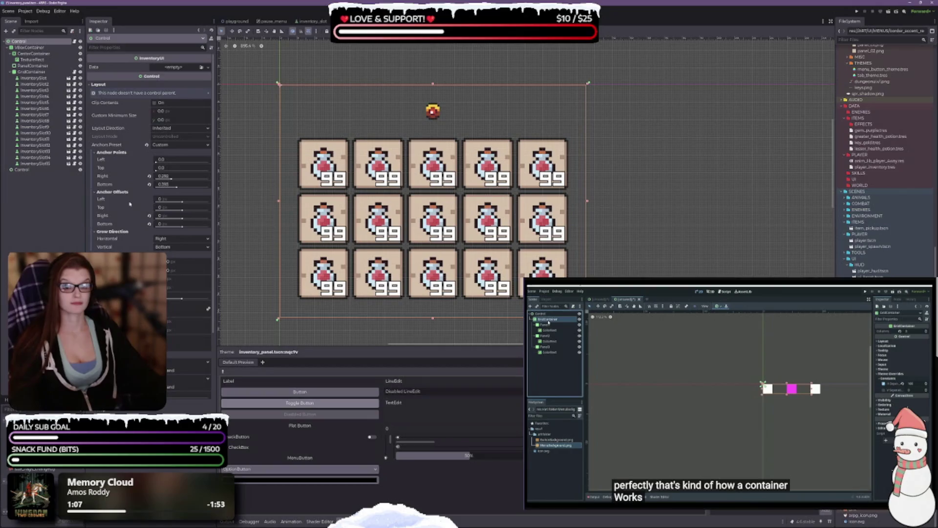
click(149, 184)
click(149, 176)
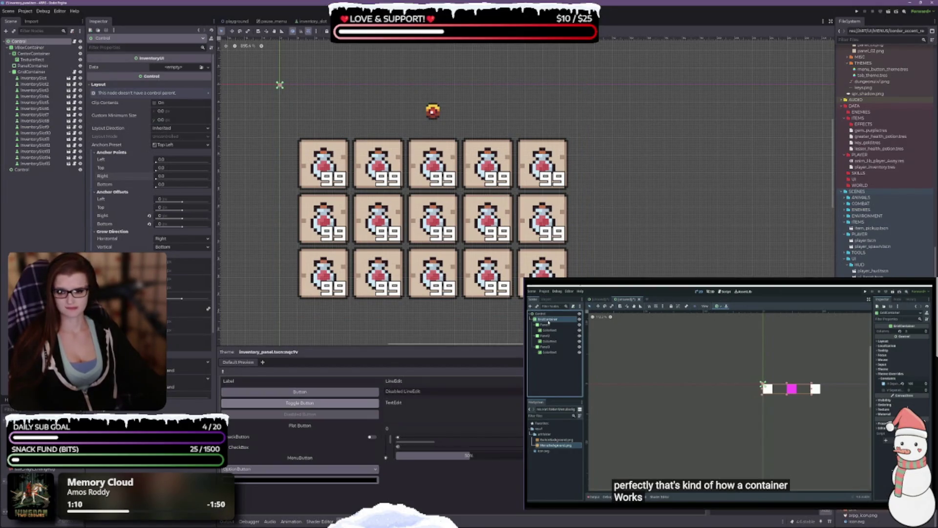
Step: Save the inventory scene and collapse the Theme bottom panel to enlarge the canvas
key(ctrl+s)
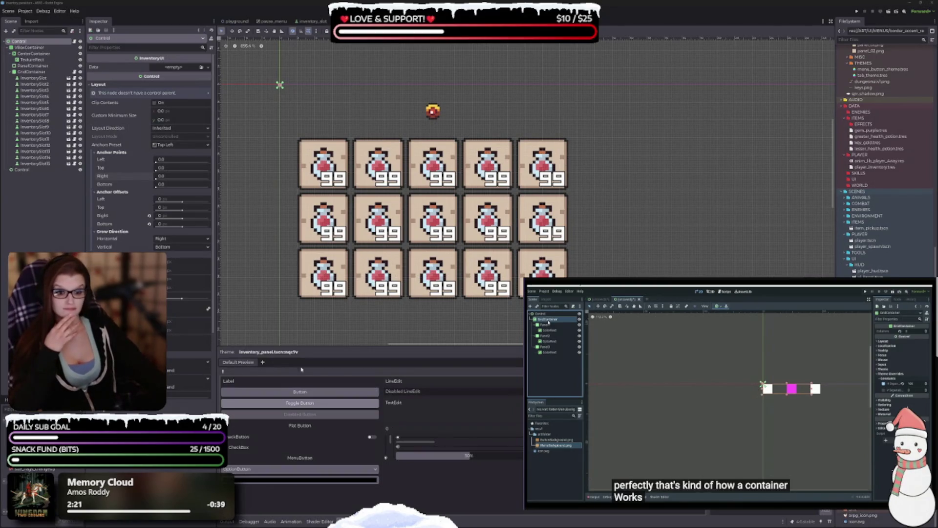
click(352, 521)
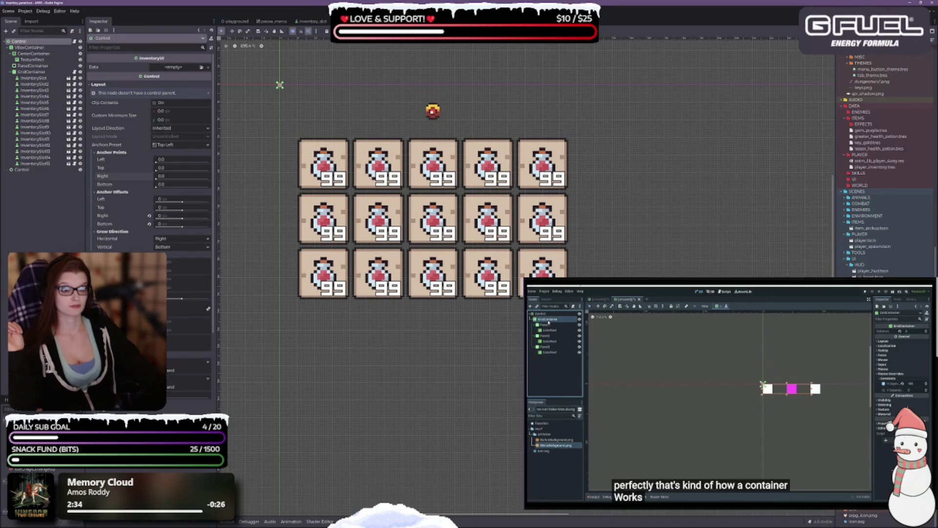
Step: Apply the Full Rect anchor preset to the root Control and bring the slot grid into view
click(374, 30)
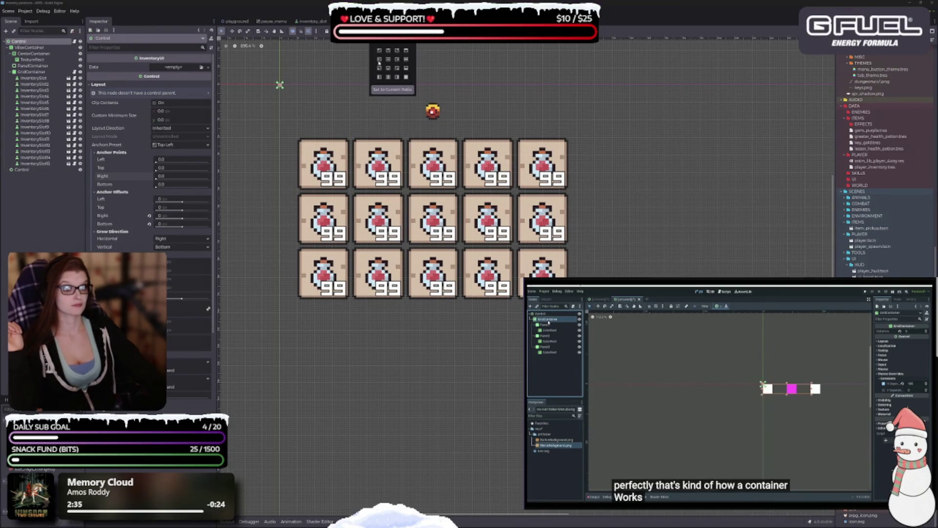
click(407, 77)
scroll(517, 192, down, 1)
scroll(517, 192, down, 2)
mouse_move(647, 260)
mouse_down()
mouse_move(467, 171)
mouse_move(440, 168)
mouse_move(606, 268)
mouse_up()
scroll(382, 166, up, 4)
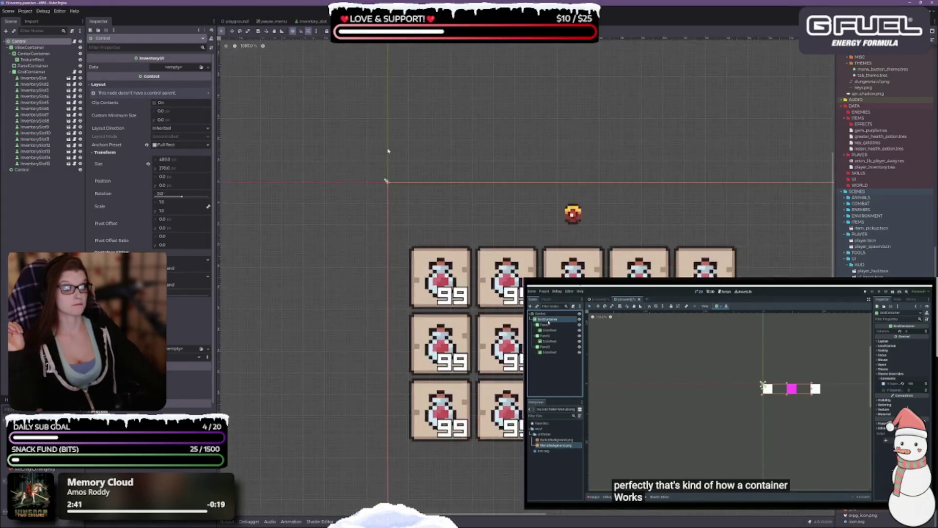
Step: Switch the root Control to the Center anchor preset, placing it at 240, 135
click(391, 31)
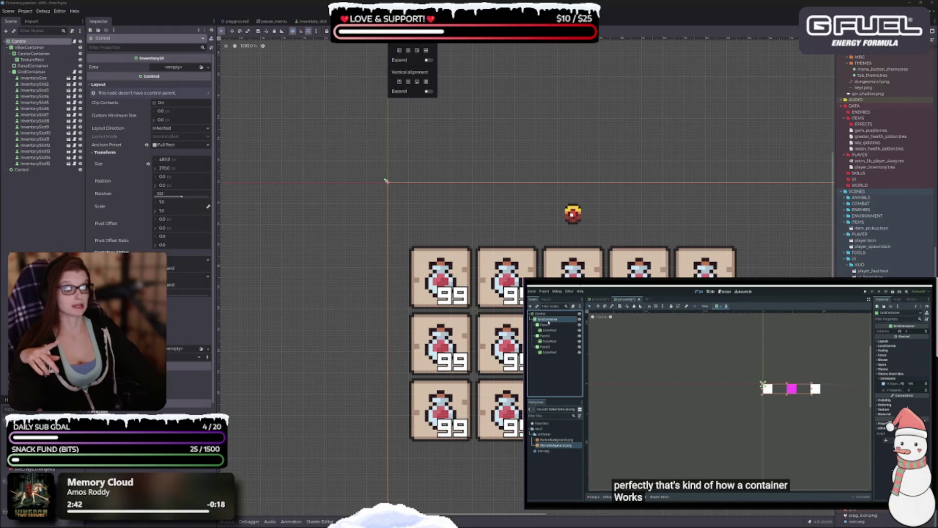
click(391, 31)
click(380, 30)
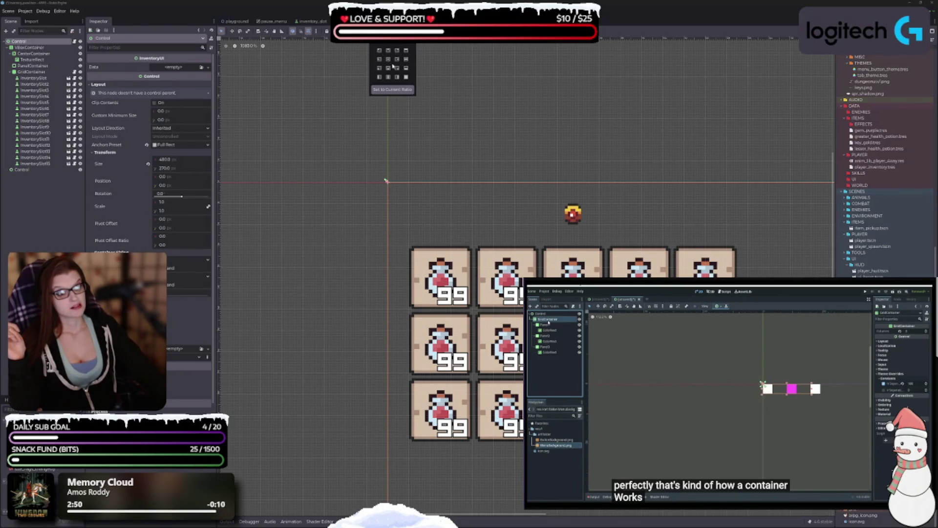
click(389, 60)
scroll(453, 174, down, 5)
scroll(514, 226, up, 4)
scroll(383, 251, down, 3)
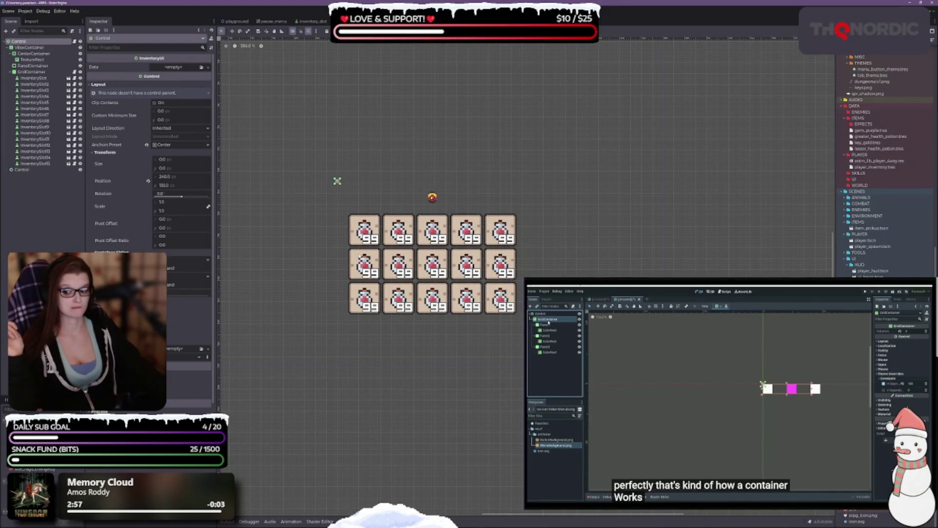
scroll(435, 233, down, 6)
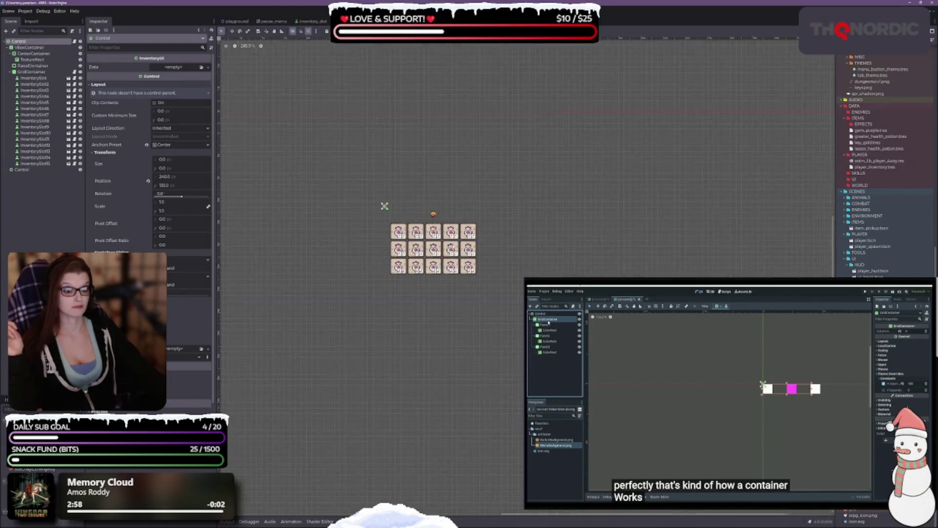
scroll(454, 240, up, 6)
scroll(454, 240, up, 7)
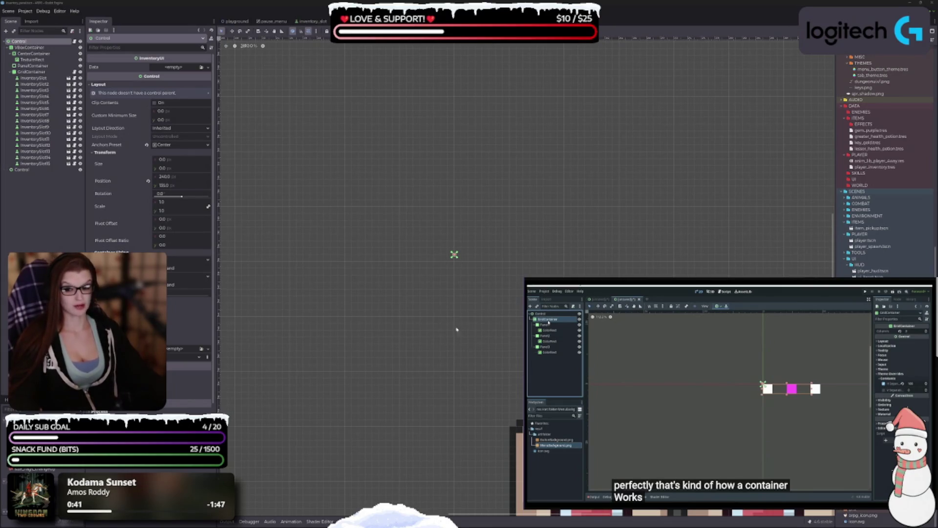
Step: Zoom around the viewport origin and select the VBoxContainer to view its layout and transform
scroll(474, 269, down, 4)
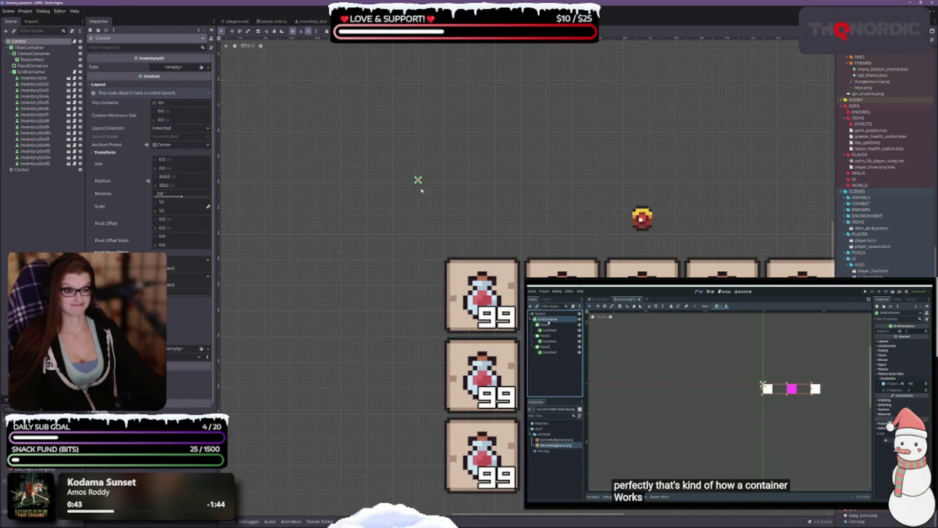
scroll(414, 161, up, 3)
click(29, 47)
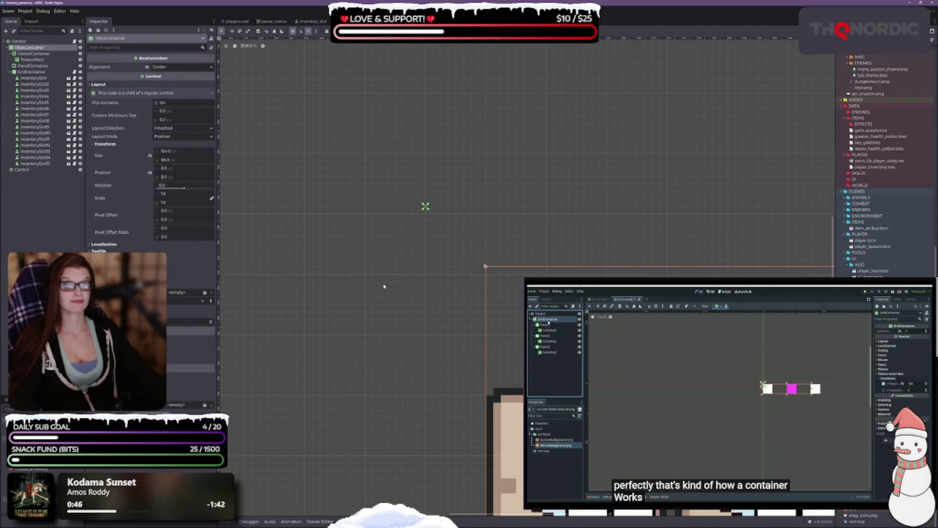
scroll(466, 267, down, 4)
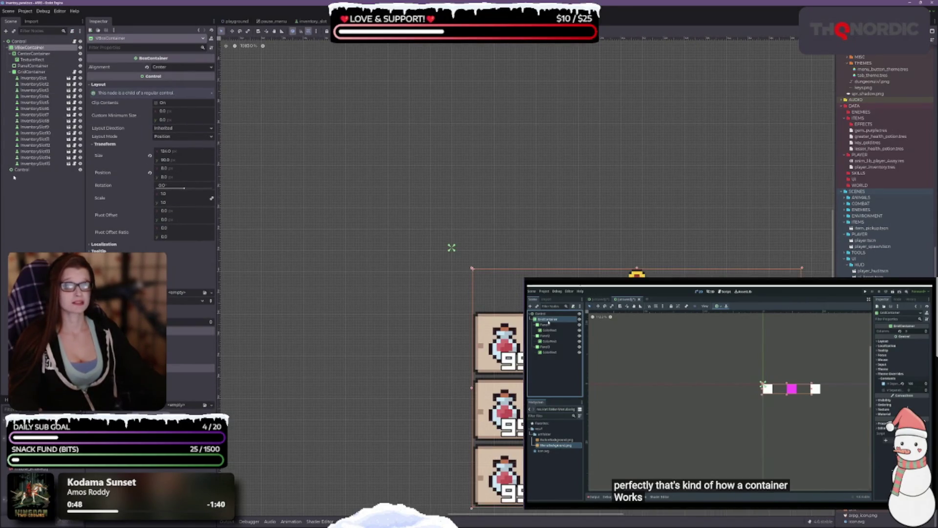
Step: Delete the bottom empty Control node, confirming with OK, and reselect the root Control
click(38, 170)
key(Delete)
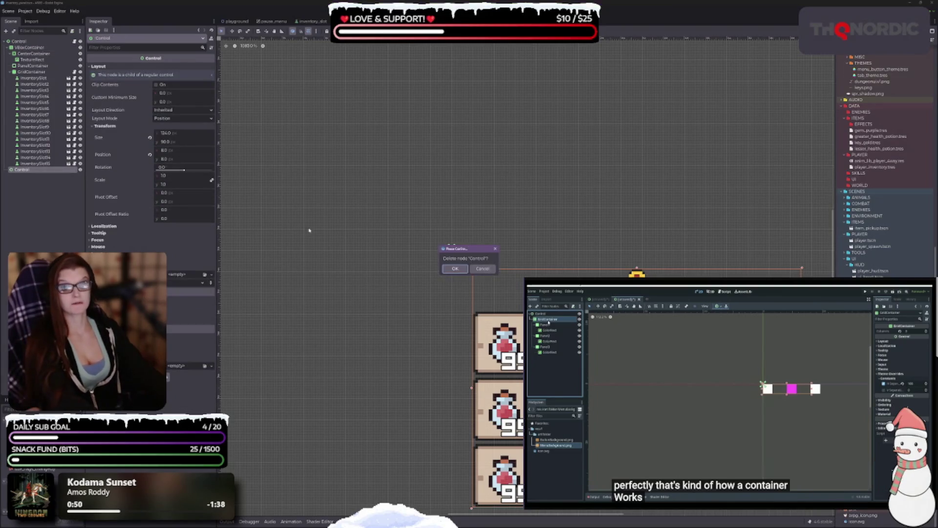
click(454, 268)
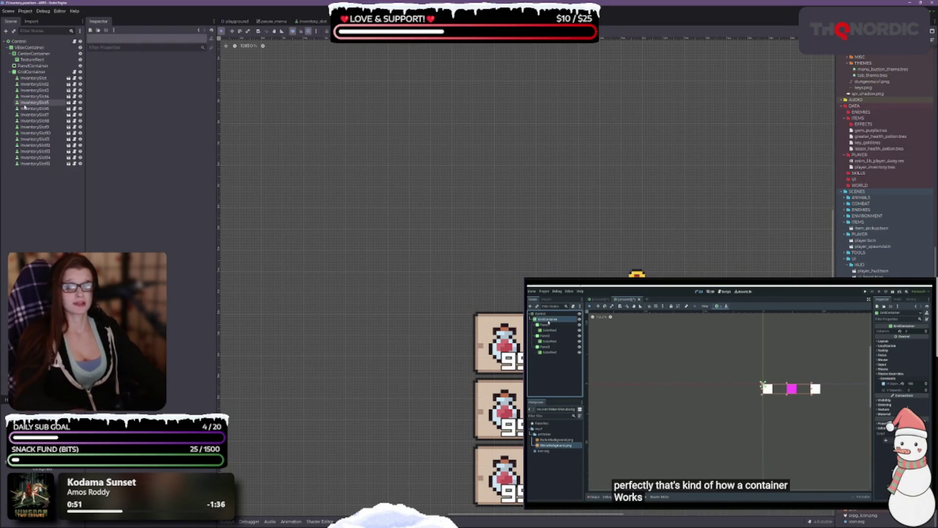
click(19, 42)
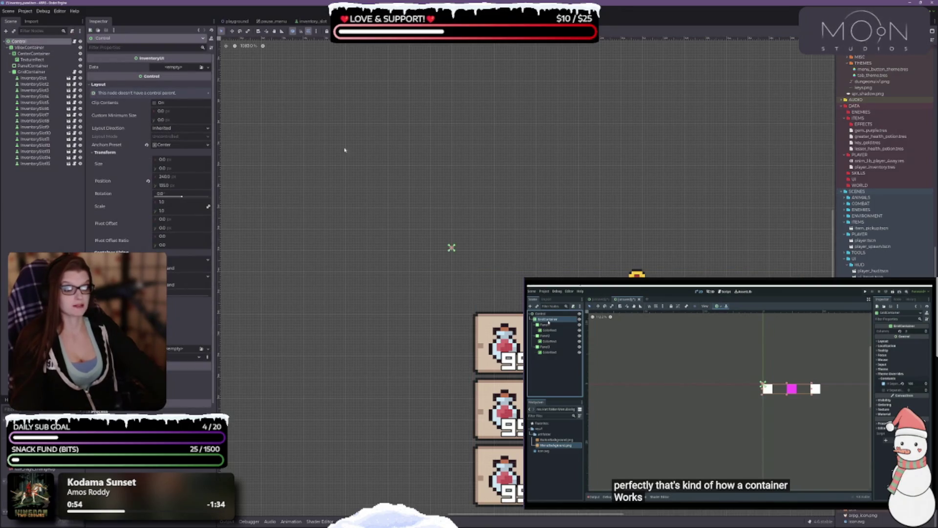
scroll(407, 248, down, 2)
scroll(497, 239, down, 3)
scroll(497, 227, up, 2)
scroll(497, 227, up, 2)
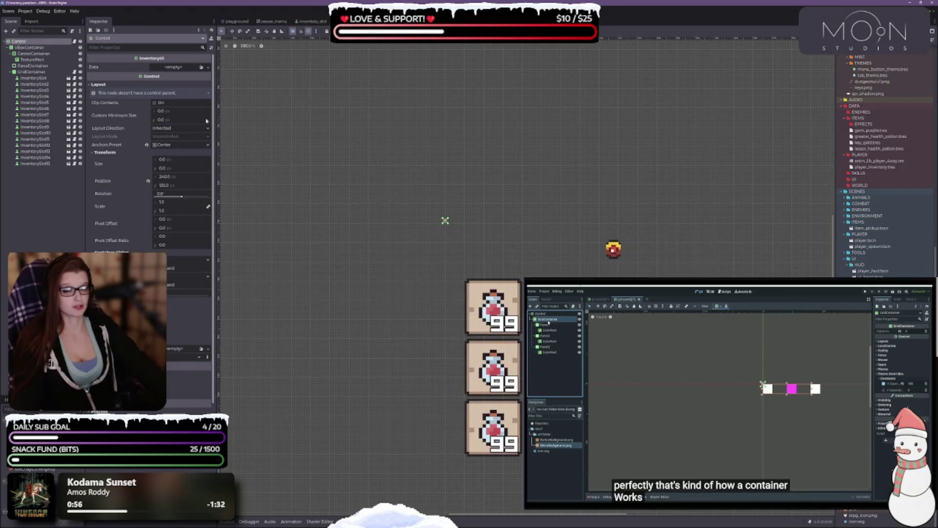
Step: Add a PanelContainer child to the root Control and move it directly below Control
right_click(28, 43)
click(49, 55)
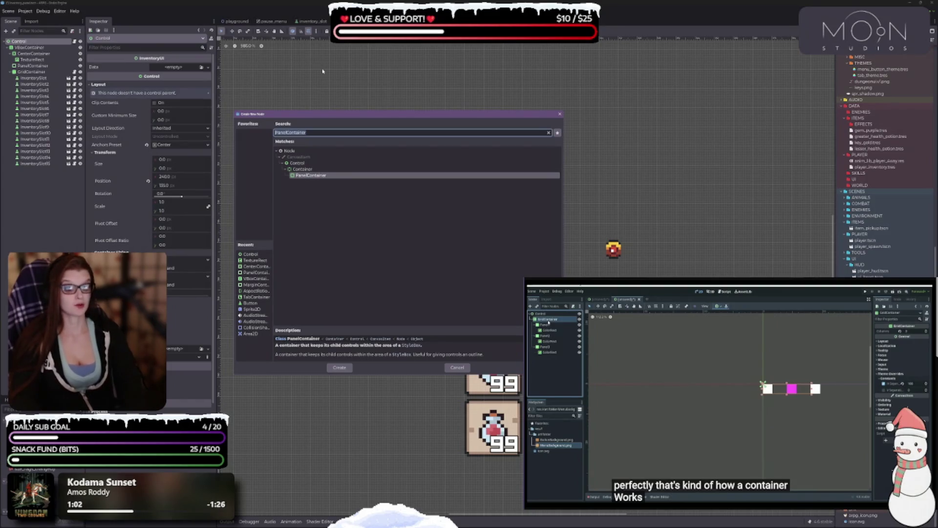
key(Return)
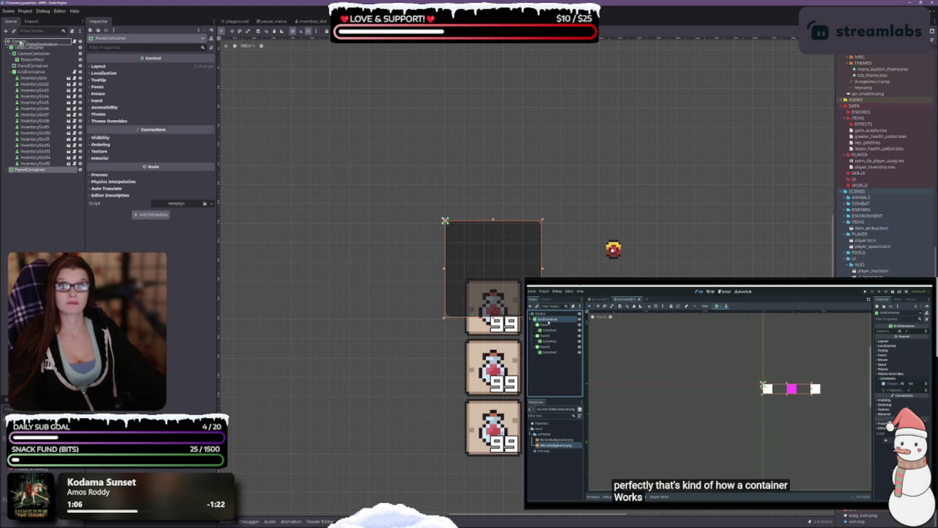
drag(30, 169, 29, 48)
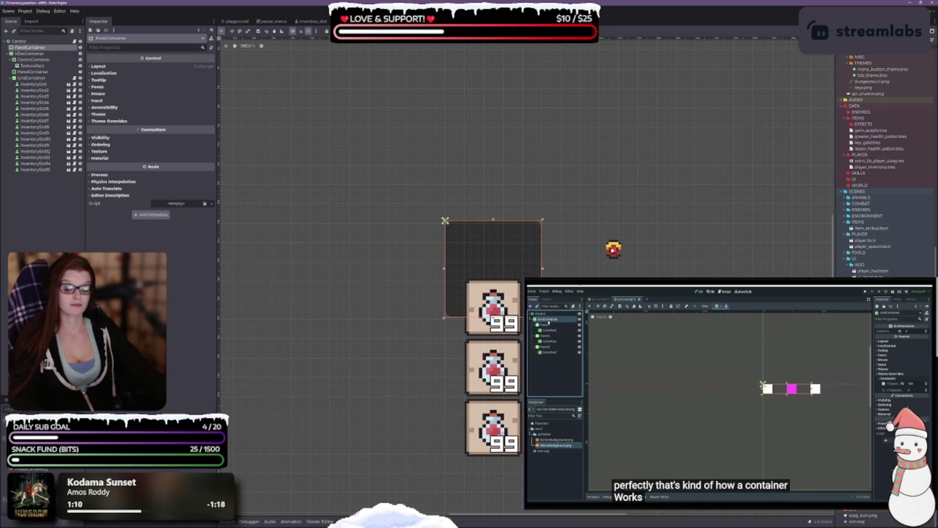
Step: Select the PanelContainer and set its Theme Overrides Panel style to a new StyleBoxFlat
click(30, 54)
click(31, 48)
click(101, 125)
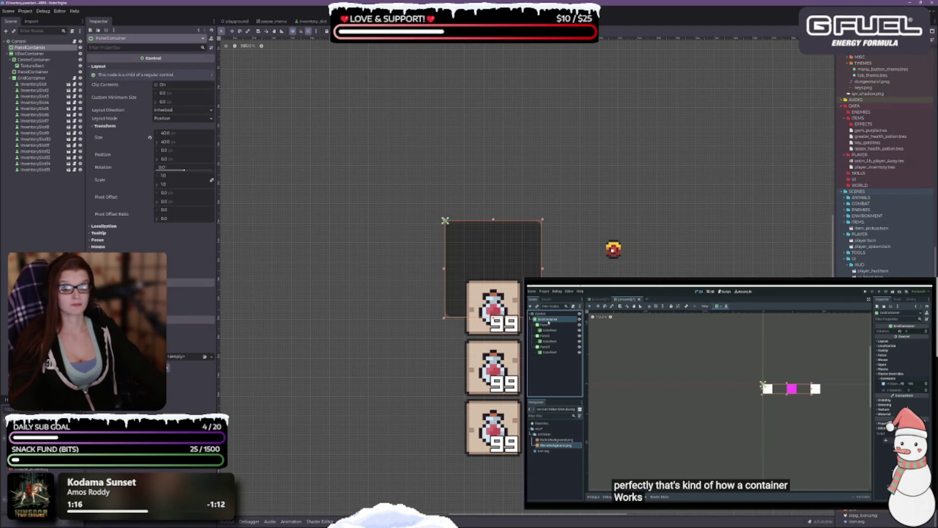
click(113, 281)
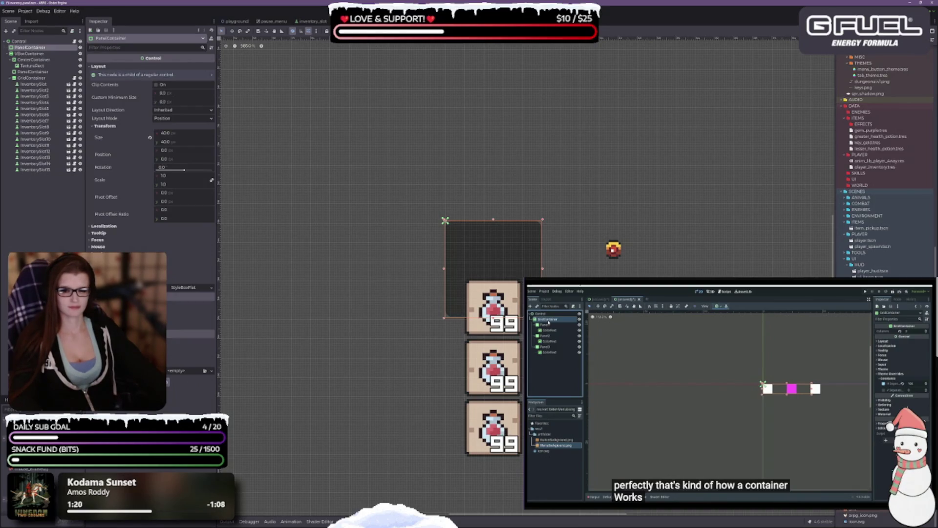
Step: Apply the Center anchor preset so the 400 × 400 panel sits at -200, -200, then switch anchors to Custom
click(377, 30)
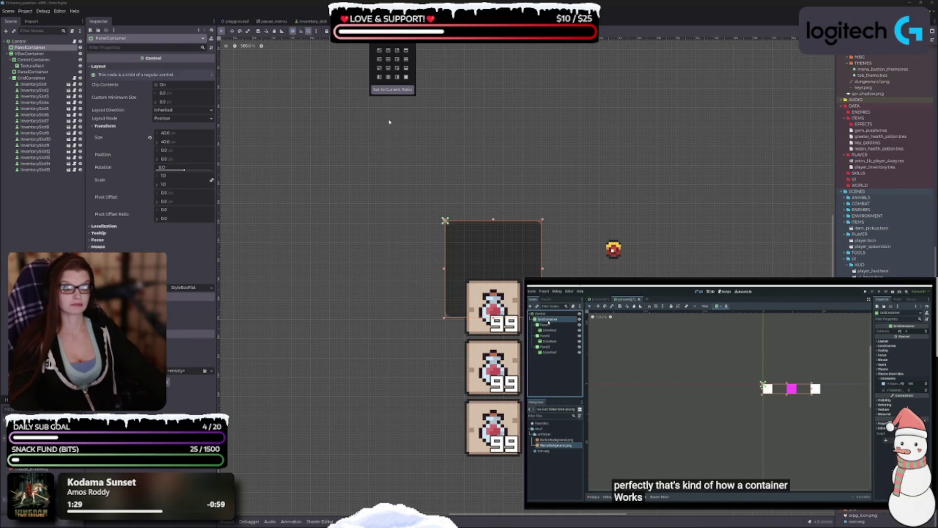
click(389, 63)
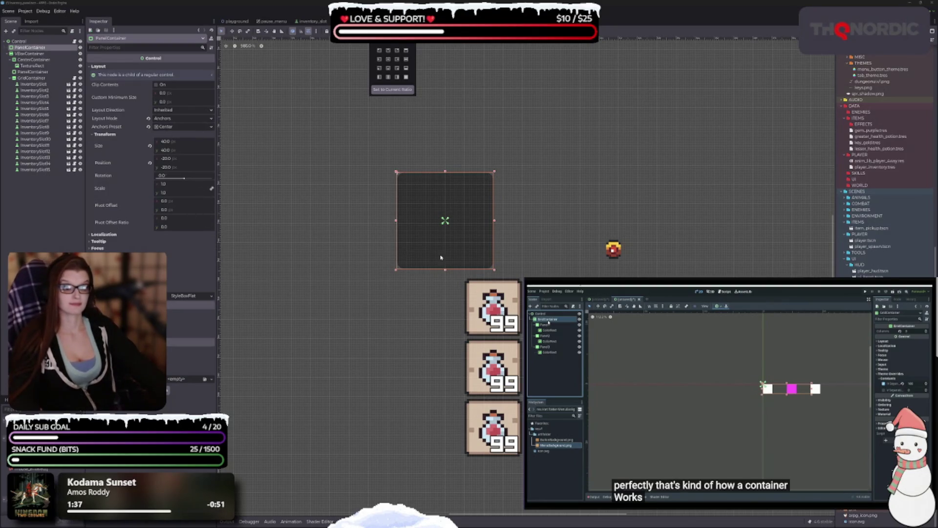
click(453, 90)
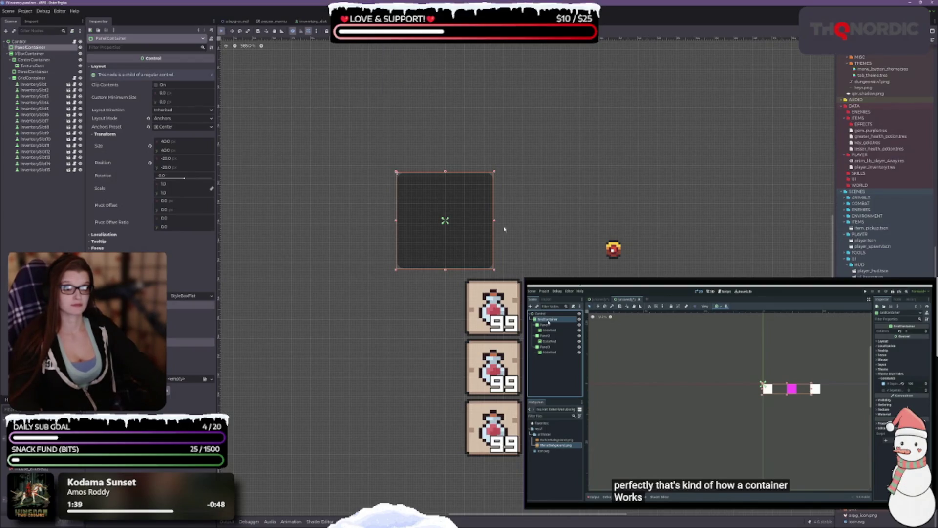
scroll(442, 235, up, 3)
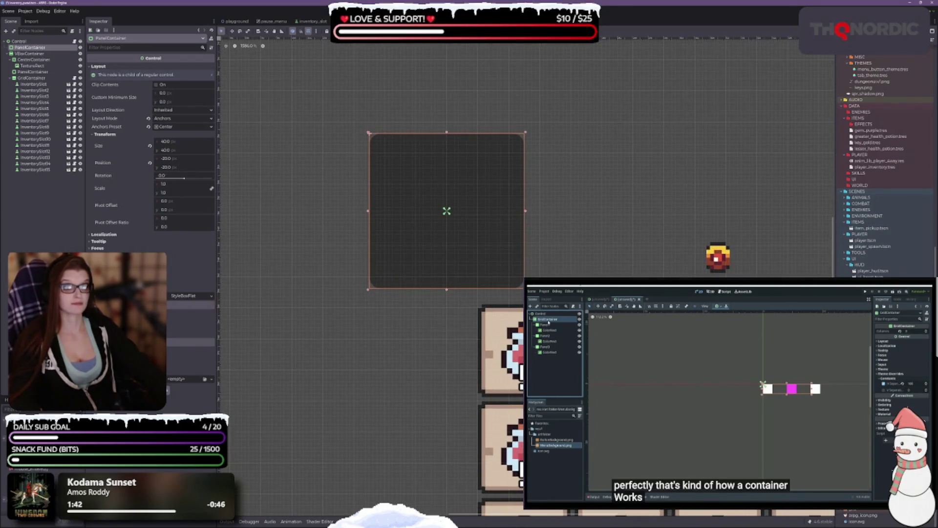
scroll(452, 275, up, 2)
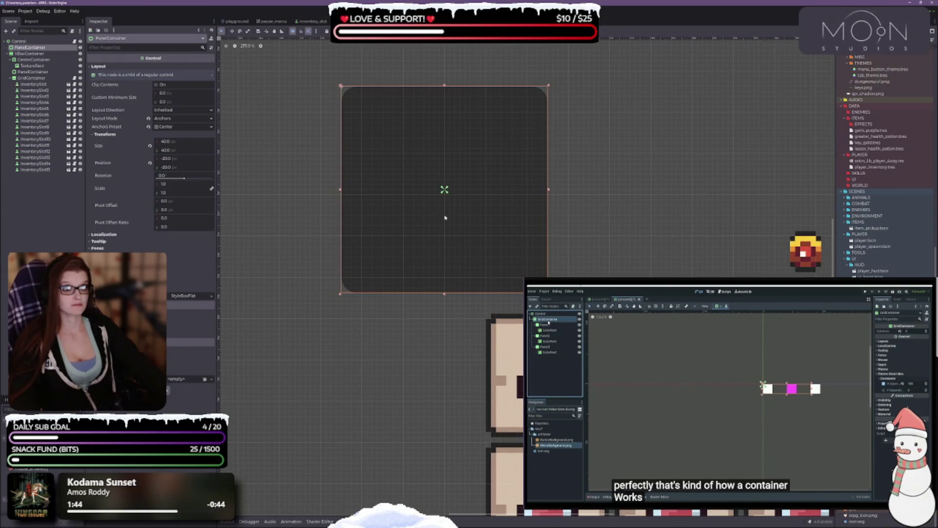
drag(470, 221, 480, 248)
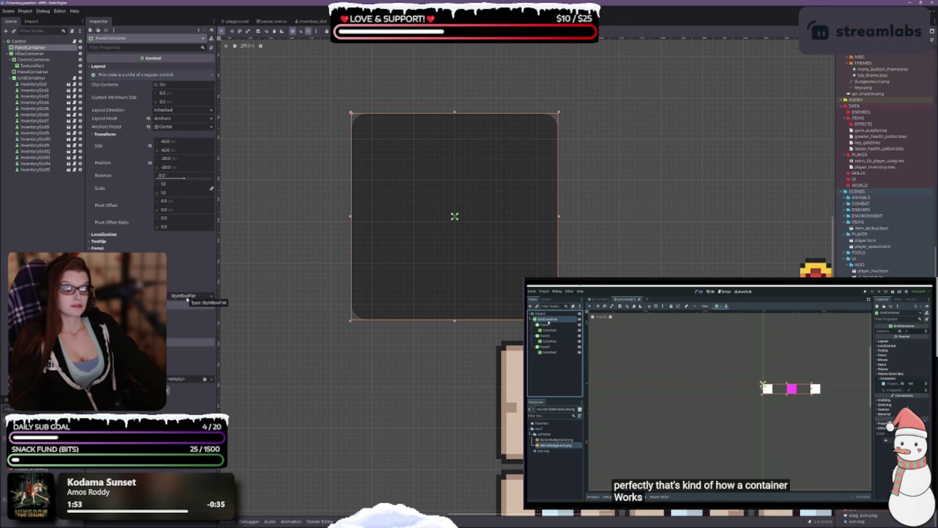
click(446, 215)
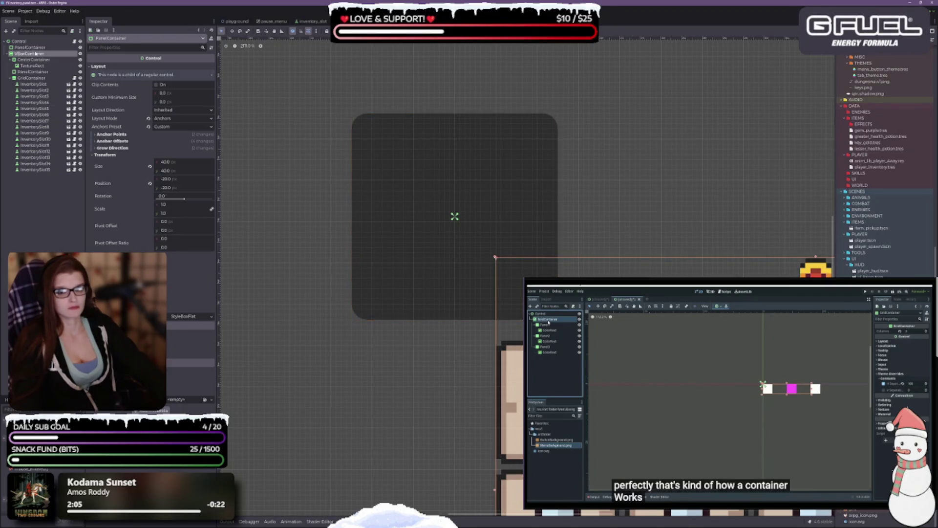
Step: Expand the PanelContainer's Anchor Points and Anchor Offsets, trying and undoing a bottom-offset change
click(109, 134)
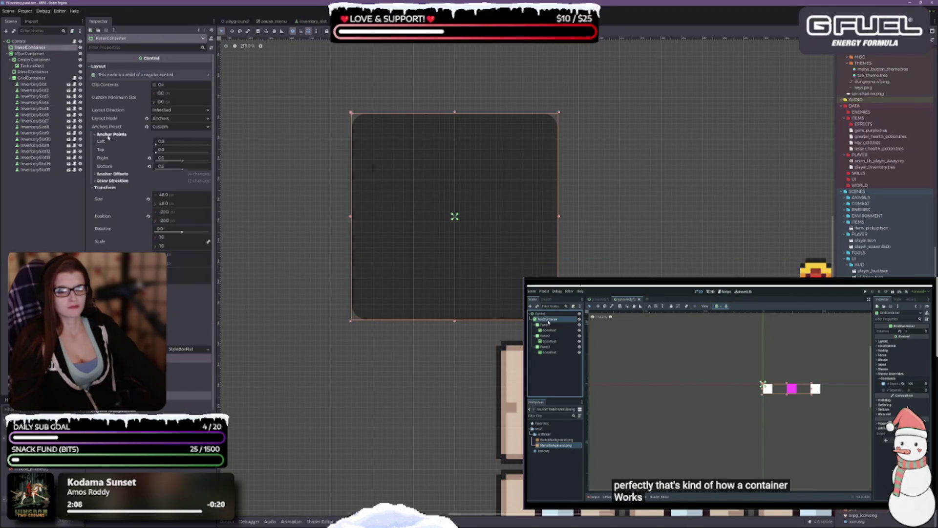
click(111, 174)
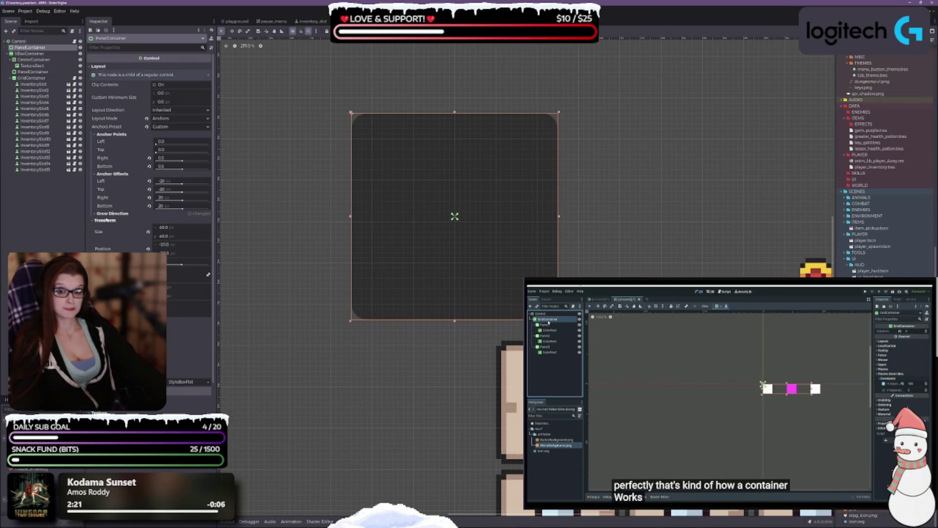
click(149, 206)
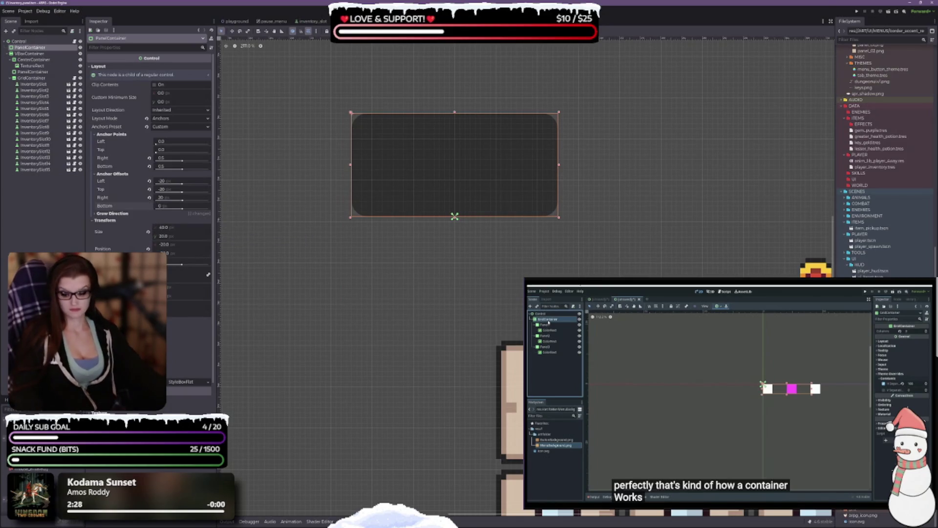
key(ctrl+z)
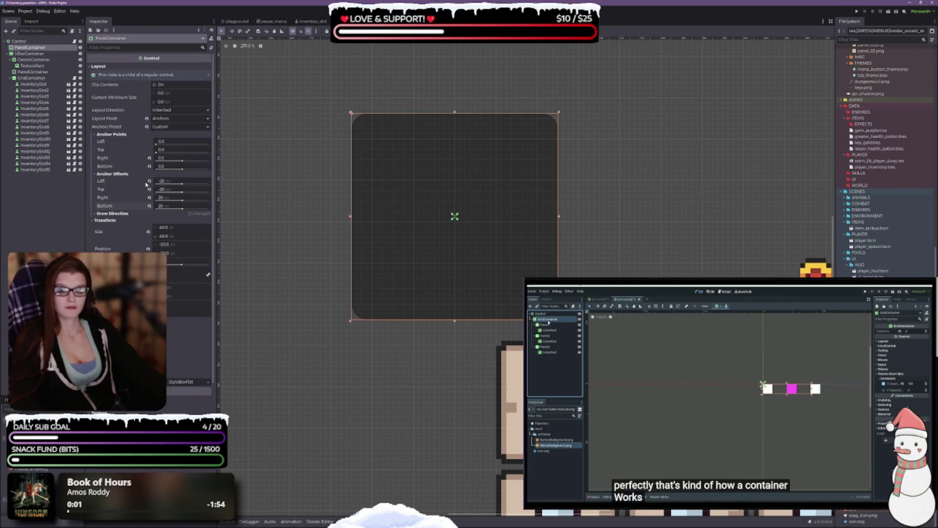
Step: Revert the right/bottom anchor points and all four anchor offsets to 0
click(150, 166)
click(150, 158)
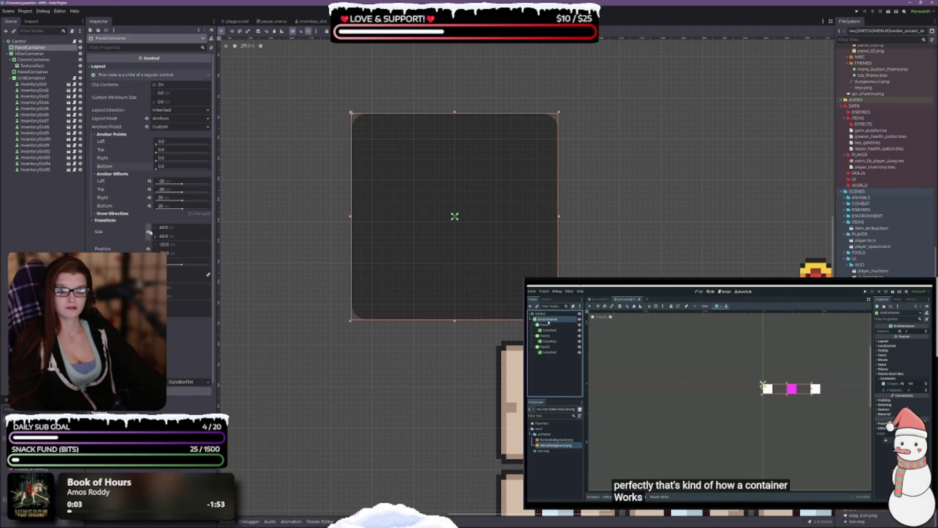
click(149, 206)
click(149, 189)
click(149, 198)
click(150, 181)
scroll(429, 222, down, 2)
scroll(465, 211, up, 4)
scroll(496, 245, down, 5)
scroll(492, 236, up, 3)
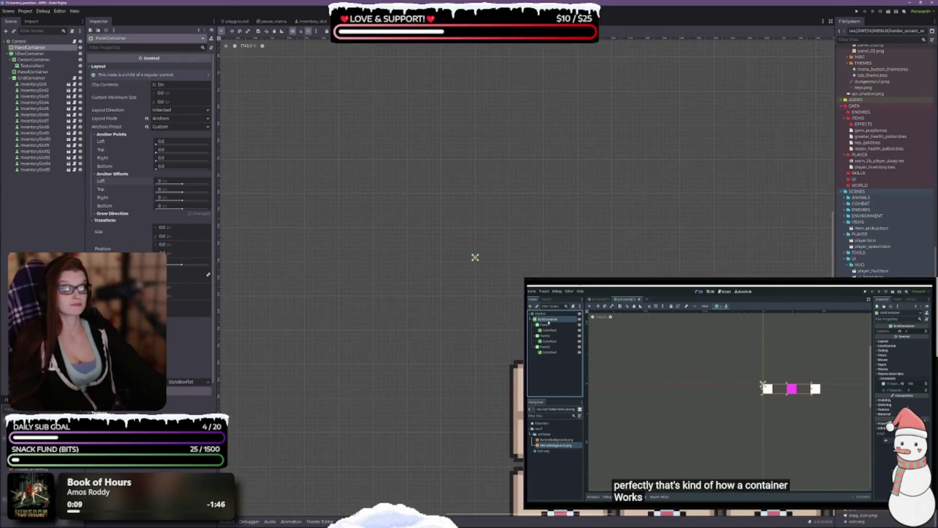
drag(501, 292, 451, 248)
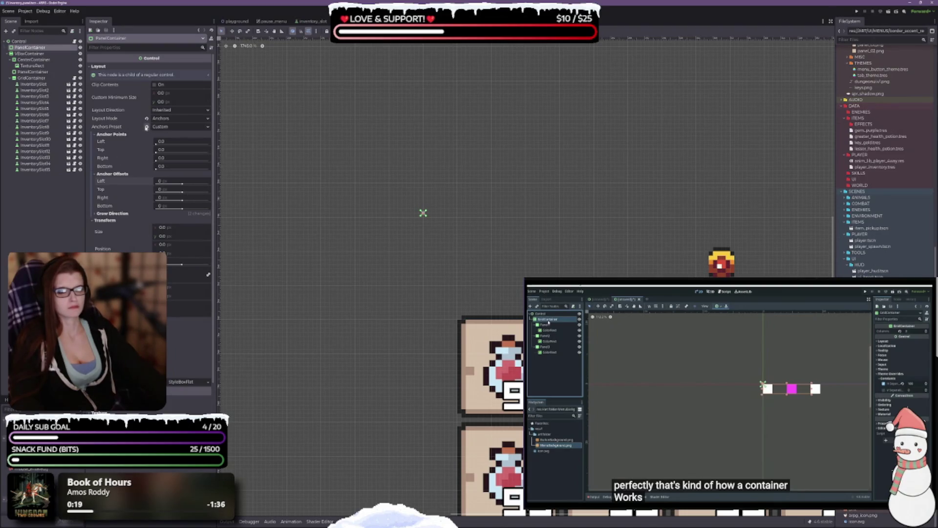
Step: Switch the PanelContainer's Layout Mode to Position
click(147, 127)
click(147, 119)
scroll(370, 273, down, 3)
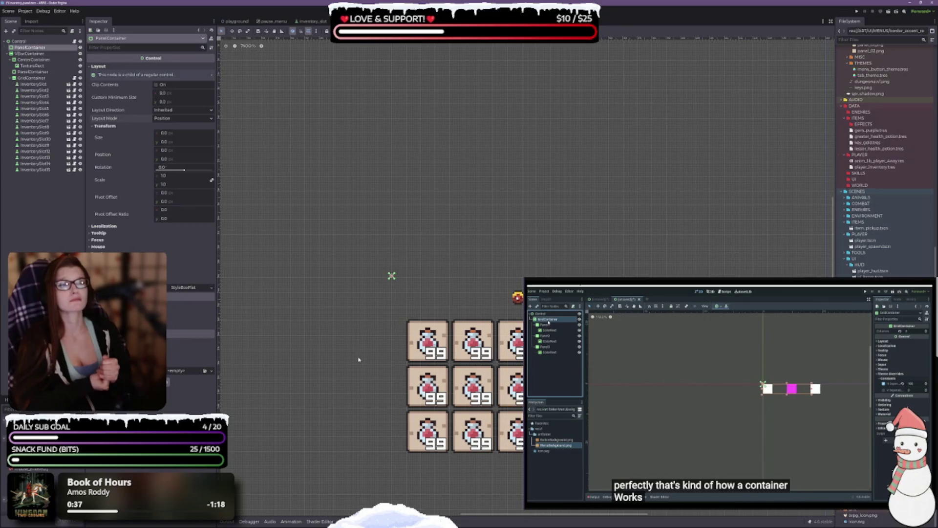
scroll(359, 359, down, 5)
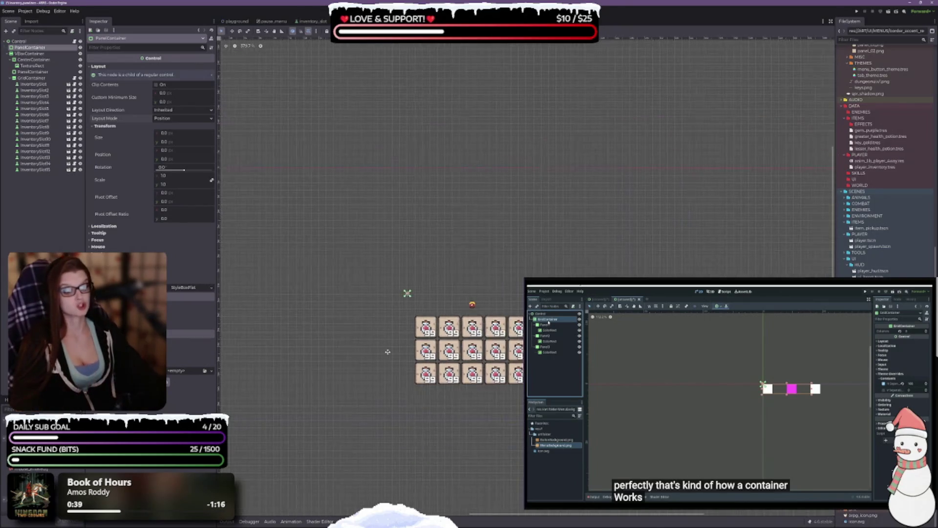
Step: Give the root Control the Top Left anchor preset, then reselect PanelContainer with the slot grid centred
click(18, 41)
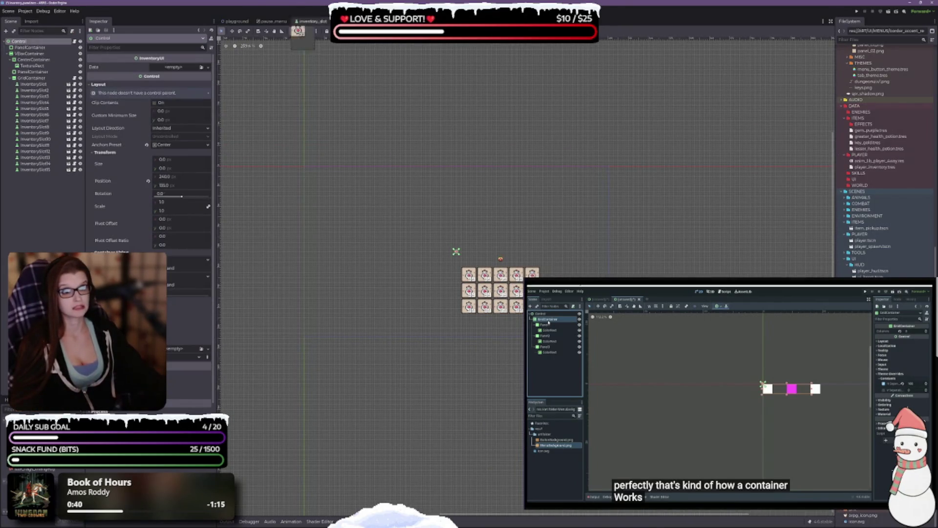
click(146, 144)
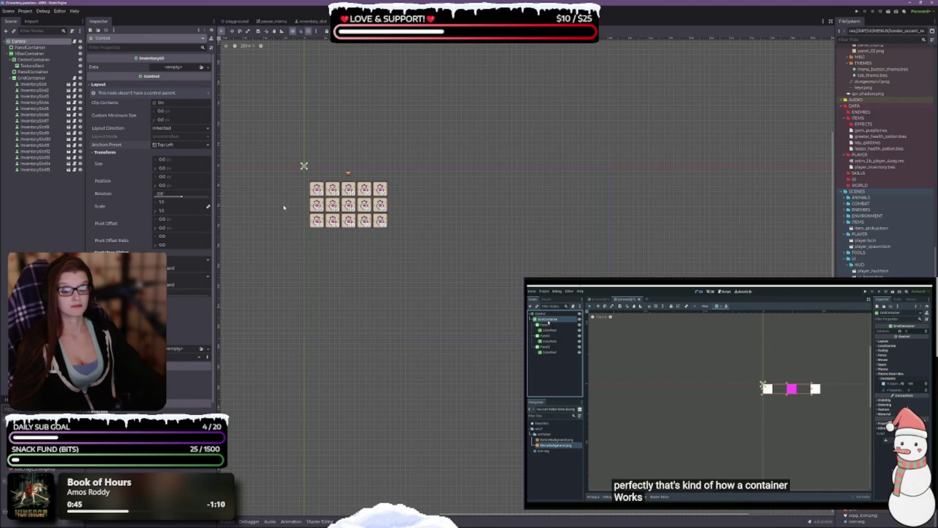
drag(323, 274, 354, 248)
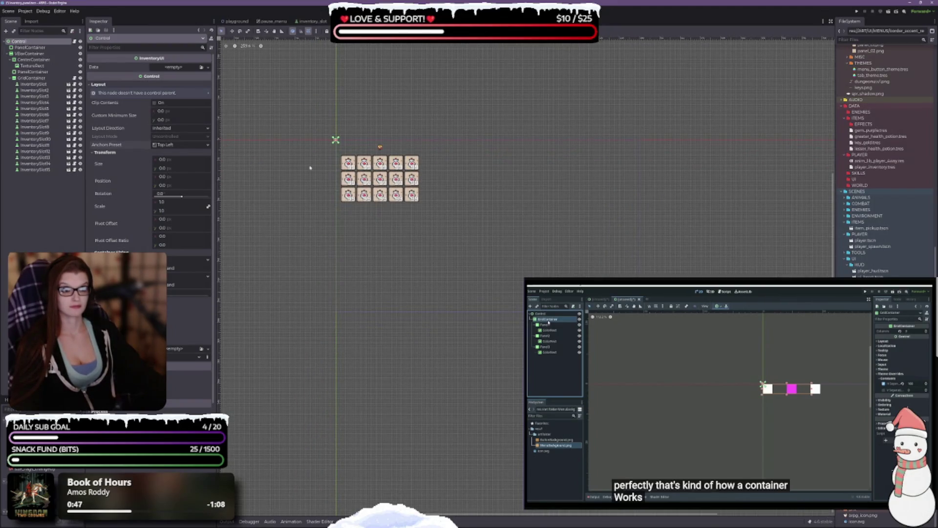
scroll(337, 146, up, 8)
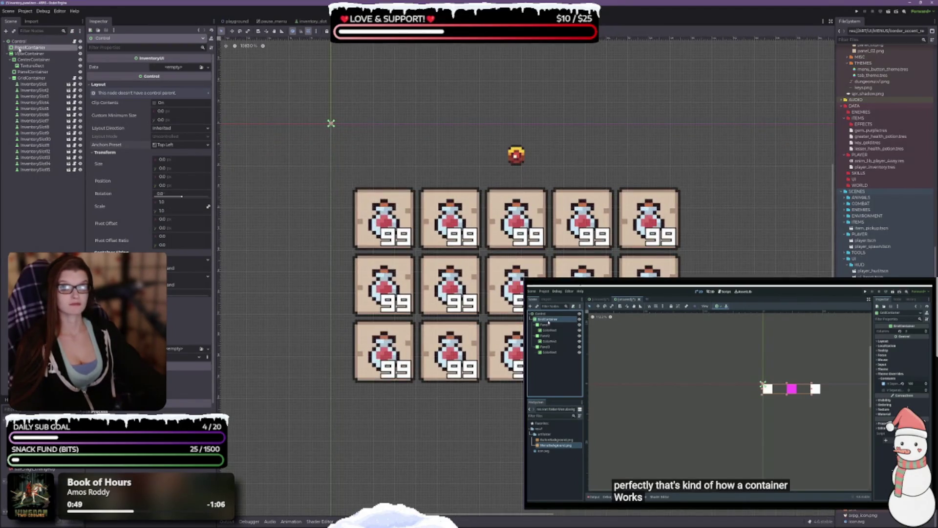
click(19, 47)
scroll(277, 218, down, 2)
drag(310, 201, 415, 199)
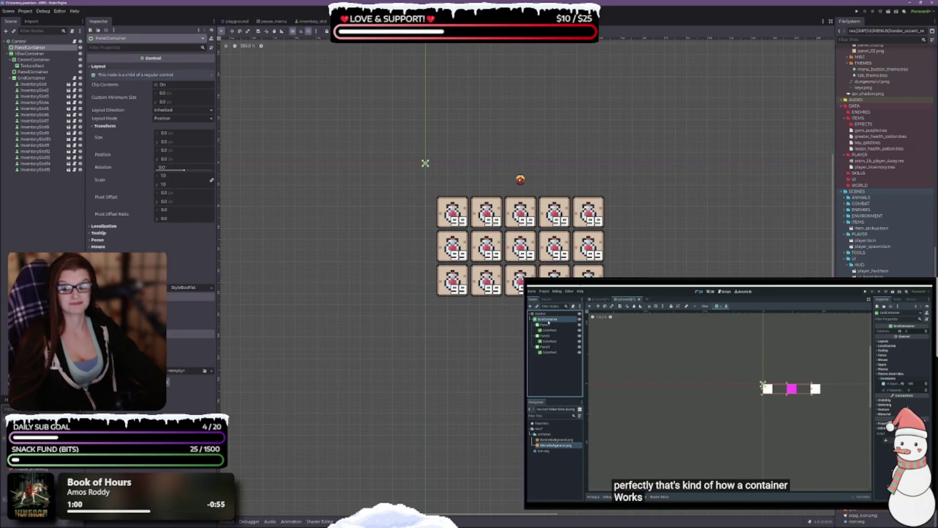
scroll(498, 213, up, 3)
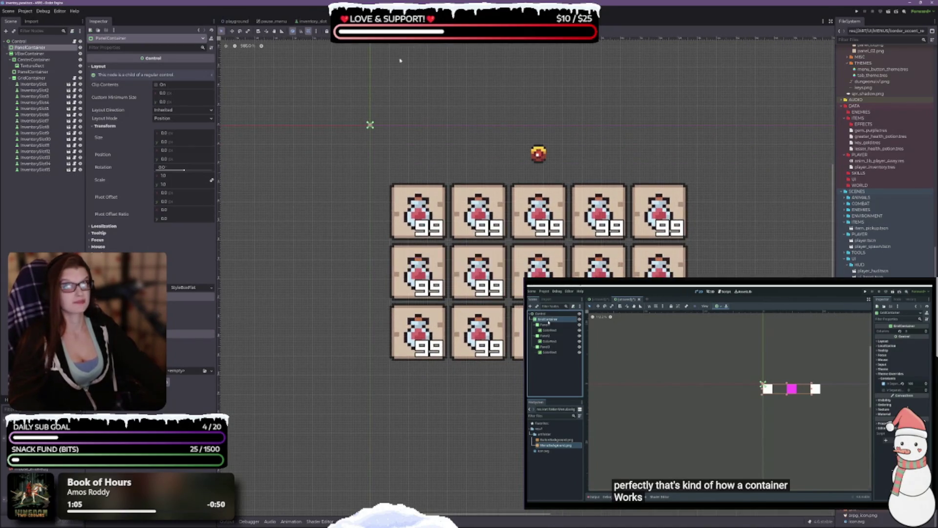
click(376, 31)
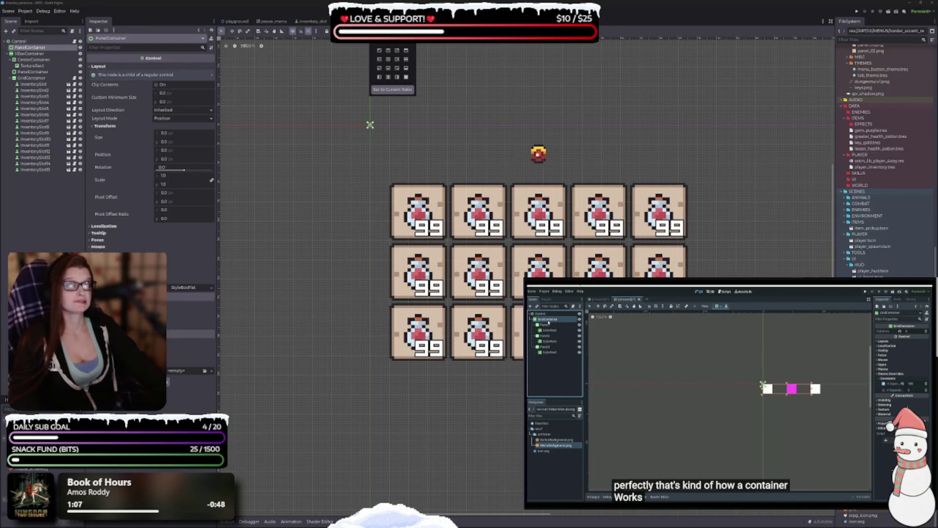
Step: Anchor the PanelContainer with the Top Left preset
click(380, 51)
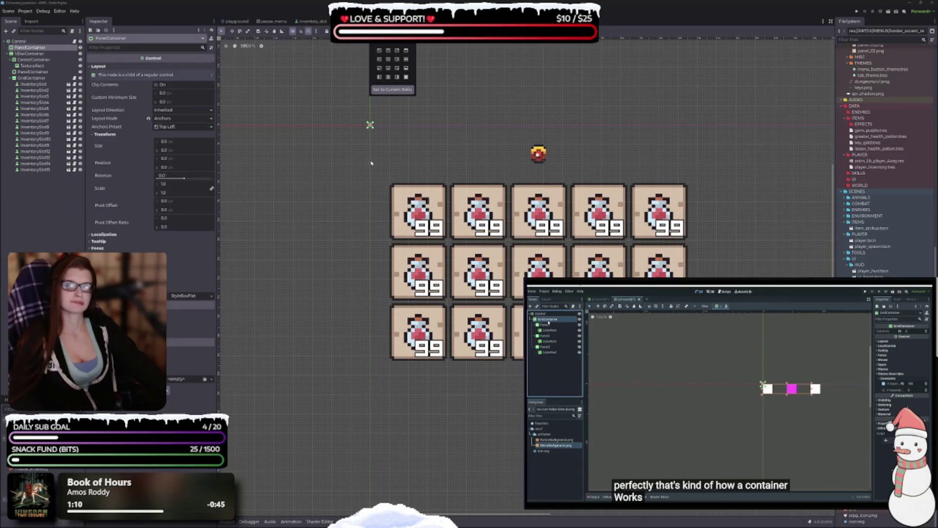
click(380, 151)
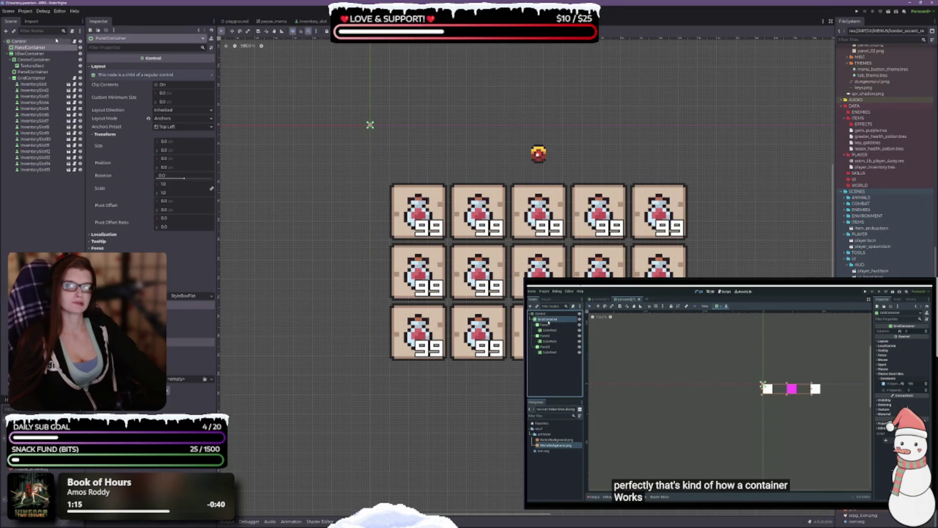
click(41, 53)
click(41, 48)
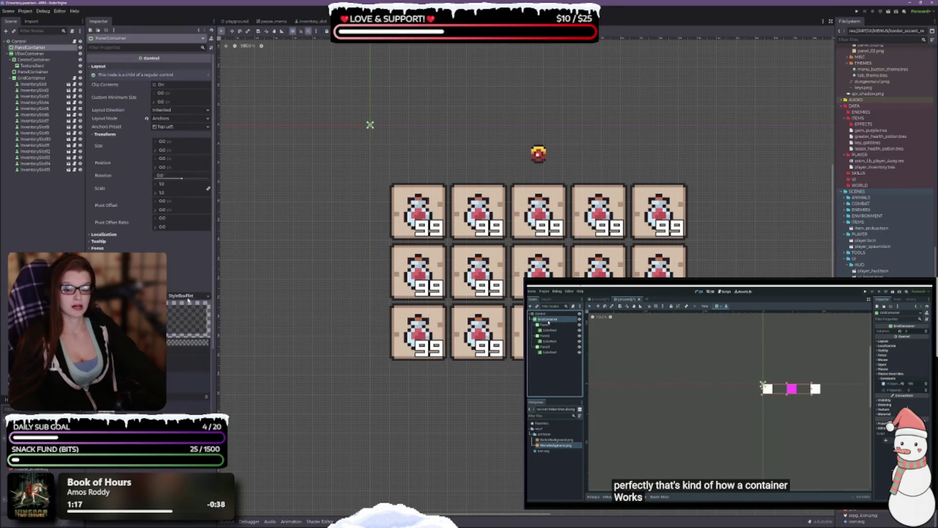
Step: Set the panel's style override to a new StyleBoxTexture using border_03.png as its texture
click(206, 296)
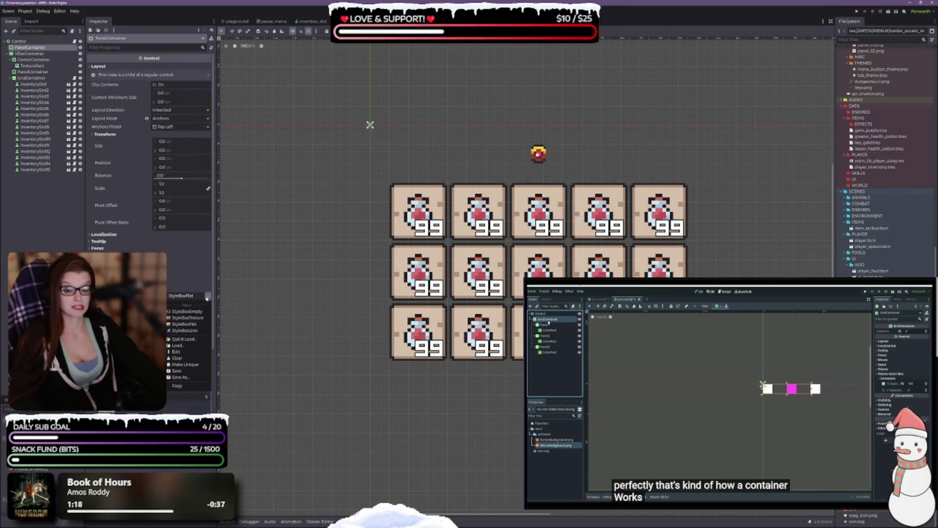
click(187, 318)
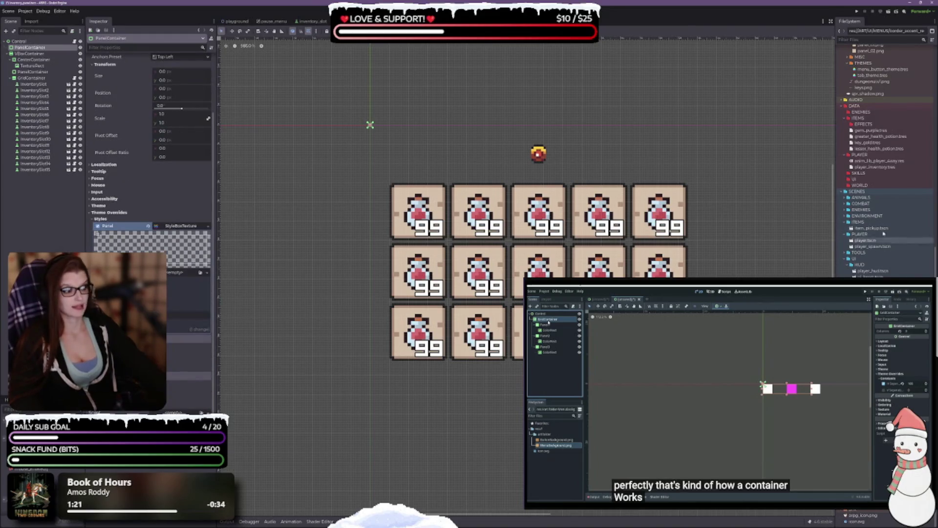
scroll(887, 230, up, 5)
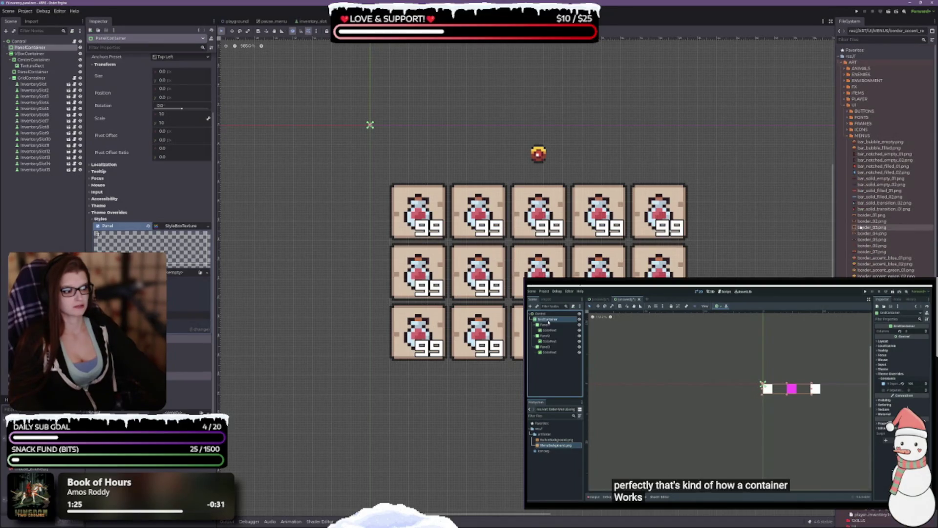
click(860, 227)
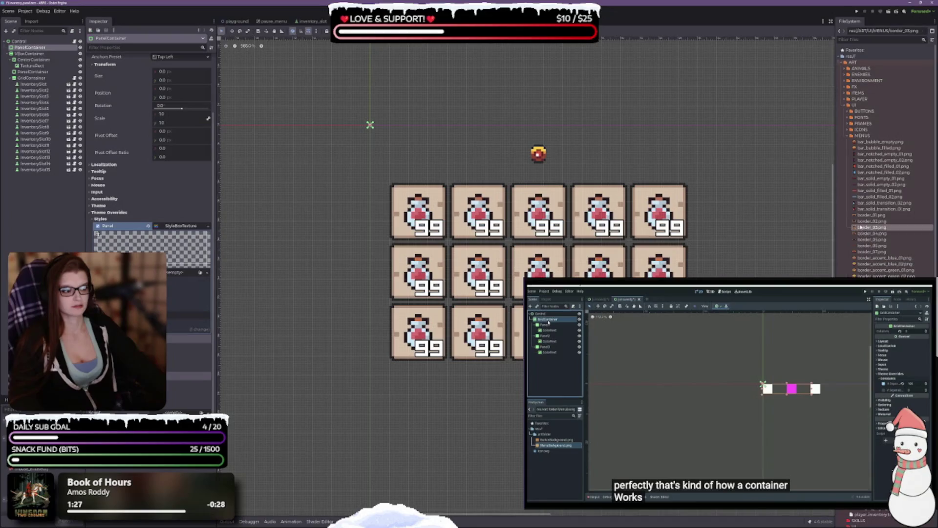
mouse_move(870, 228)
mouse_down()
mouse_move(266, 235)
mouse_move(193, 272)
mouse_up()
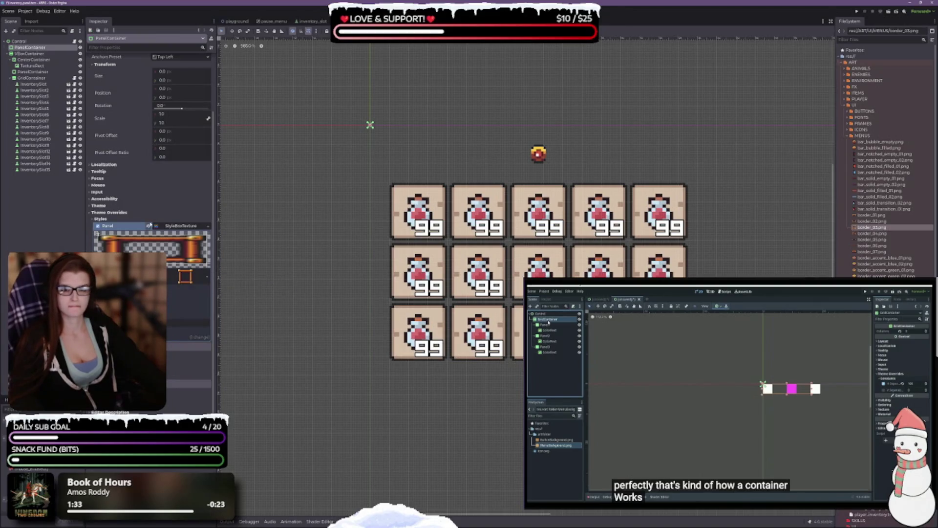
scroll(141, 192, up, 2)
scroll(141, 191, up, 1)
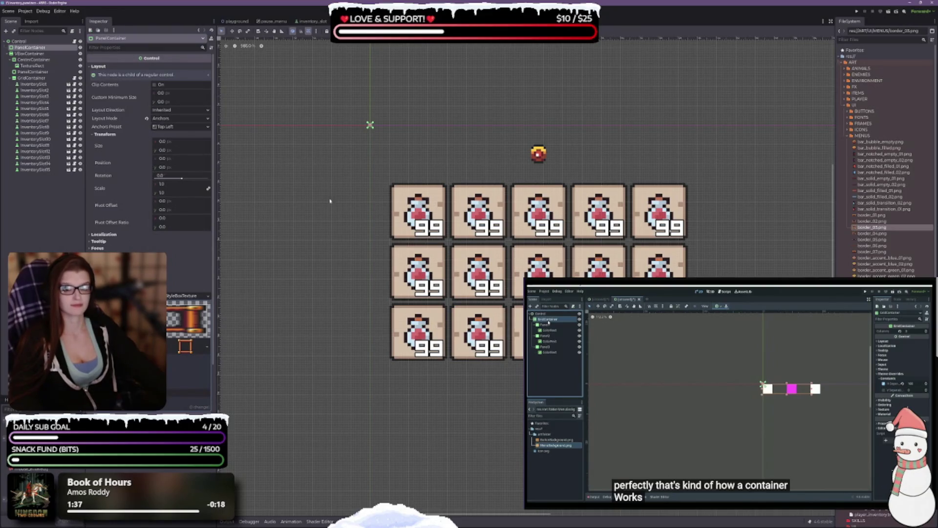
scroll(362, 151, up, 2)
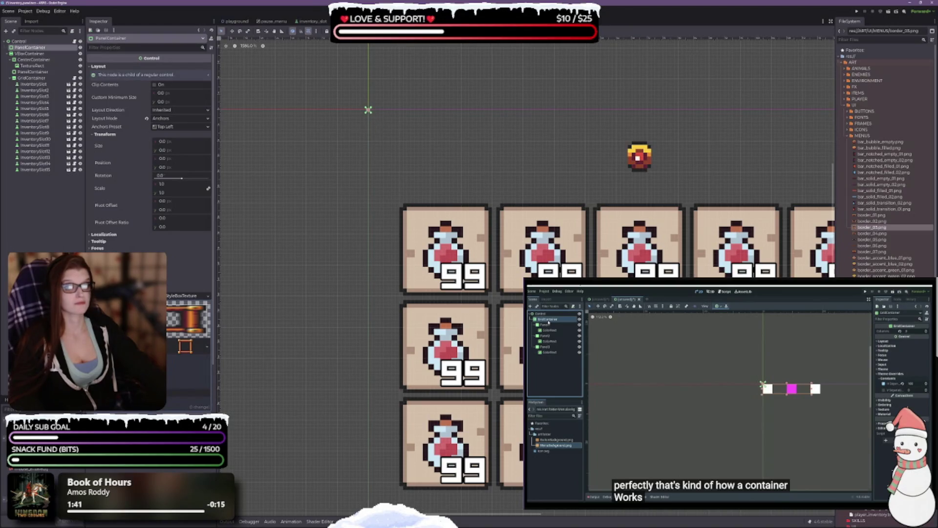
click(376, 31)
Step: Try the Top Wide and Full Rect anchor presets on the PanelContainer
click(407, 50)
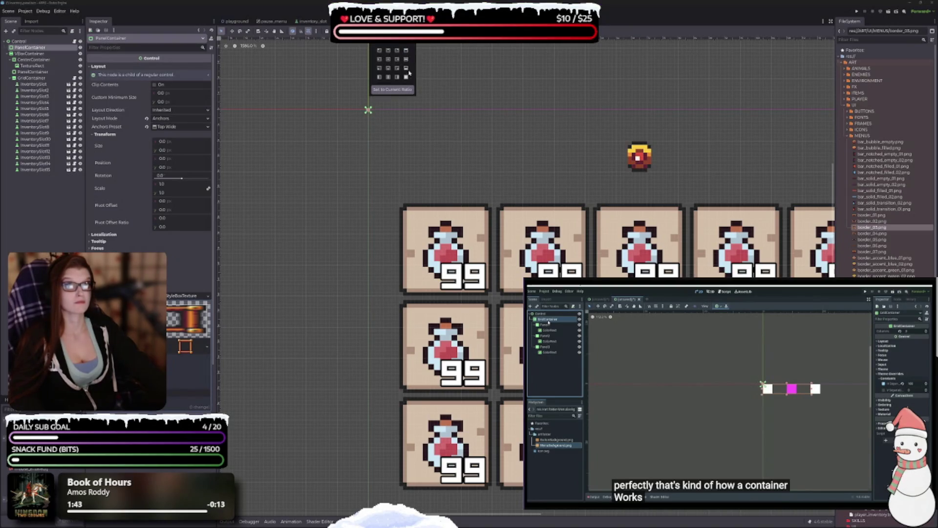
click(406, 77)
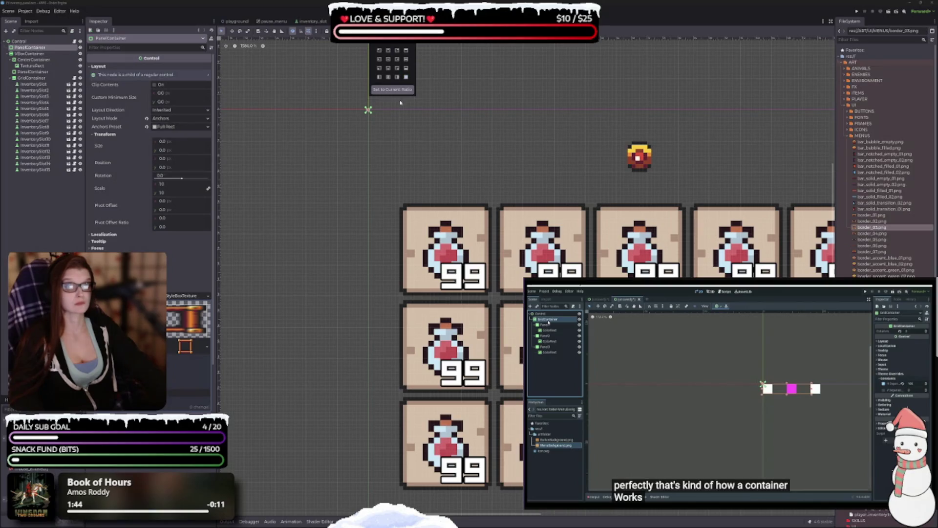
click(33, 48)
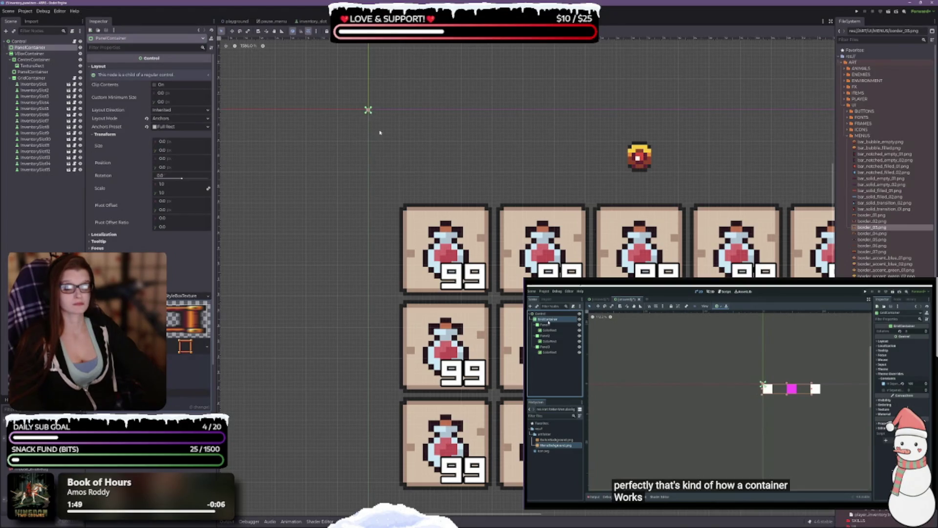
scroll(372, 113, up, 3)
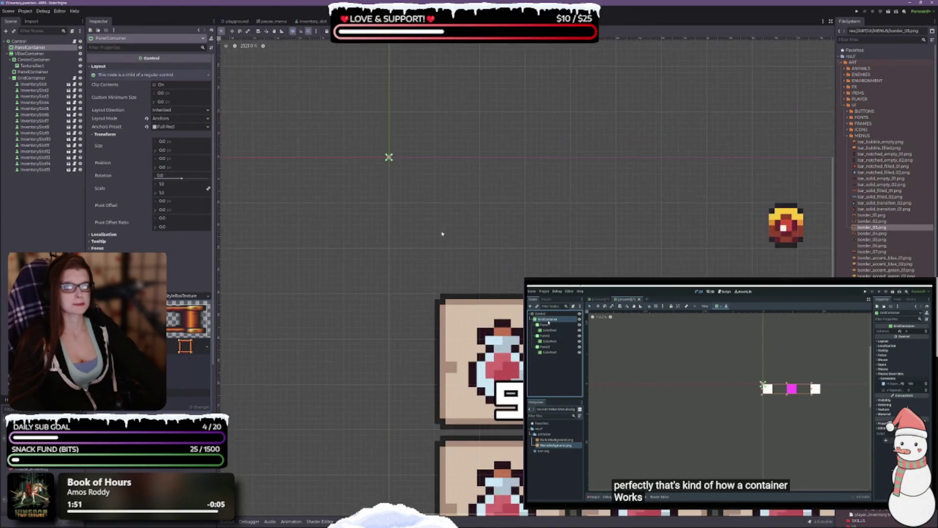
scroll(442, 234, down, 3)
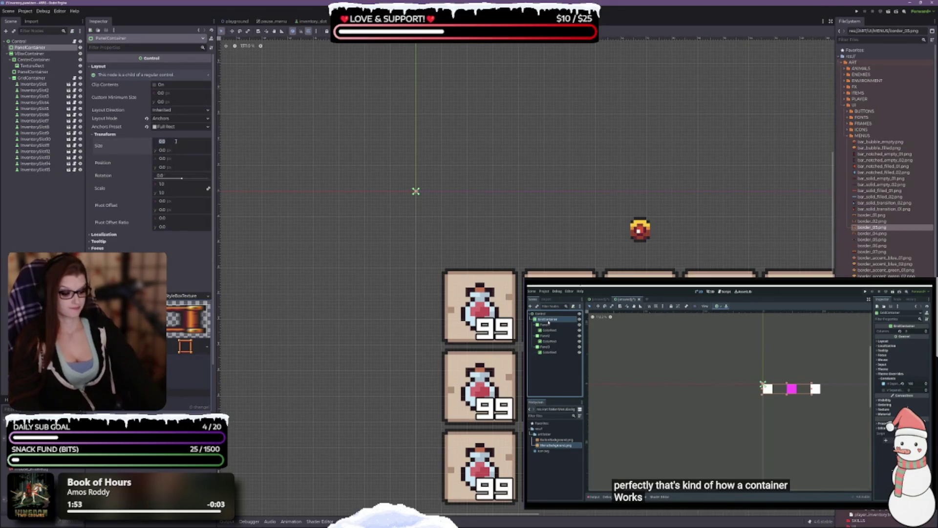
Step: Set the panel's Size and Position values to 5
text(5)
key(Tab)
text(5)
key(Tab)
text(5)
key(Tab)
text(5)
key(Tab)
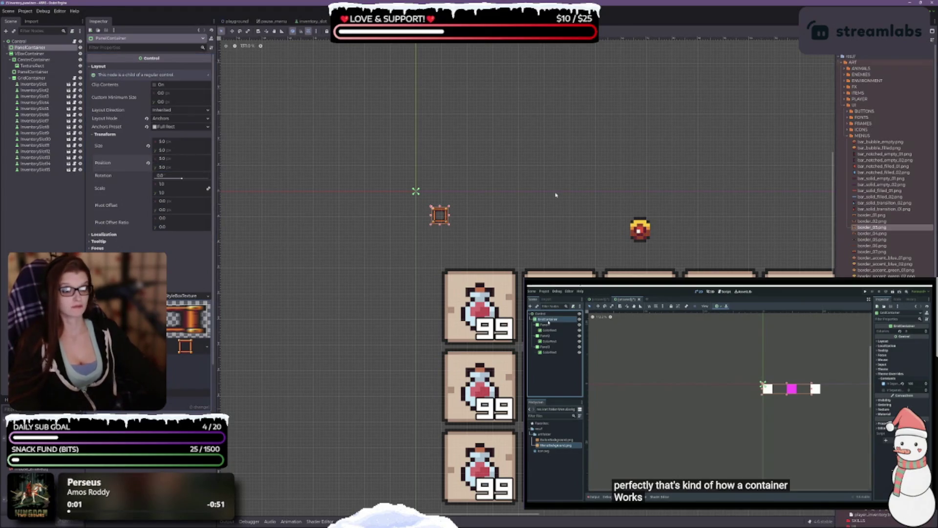
scroll(459, 244, up, 4)
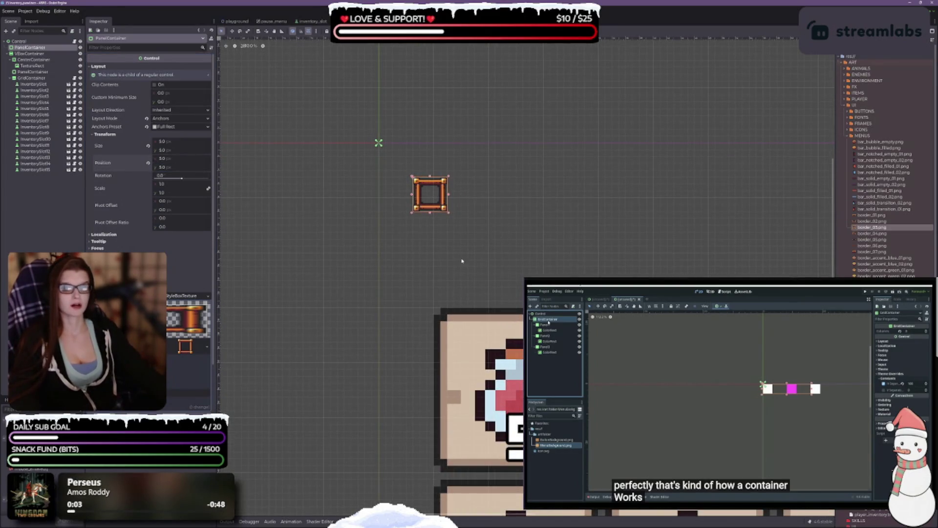
Step: Return the panel to Top Left anchors and Position layout, then drag it larger over the slot grid
click(147, 127)
click(146, 118)
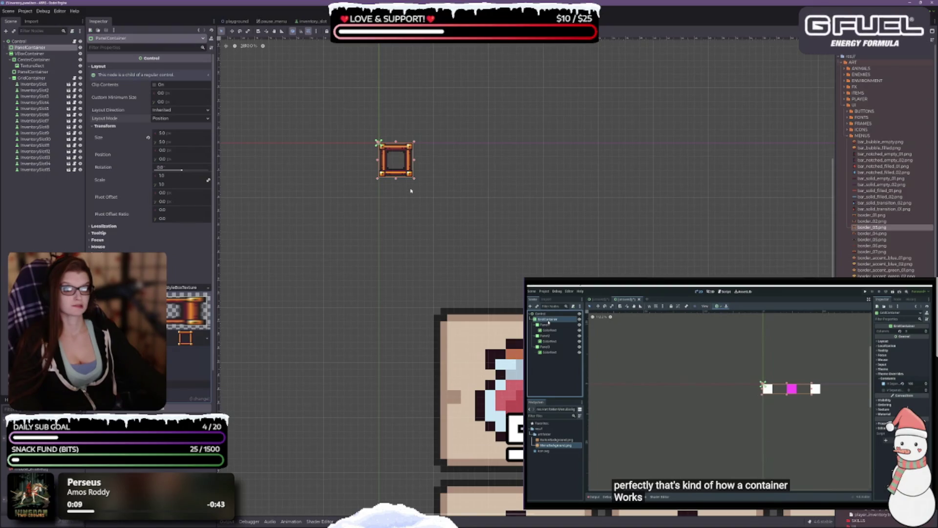
scroll(413, 171, up, 1)
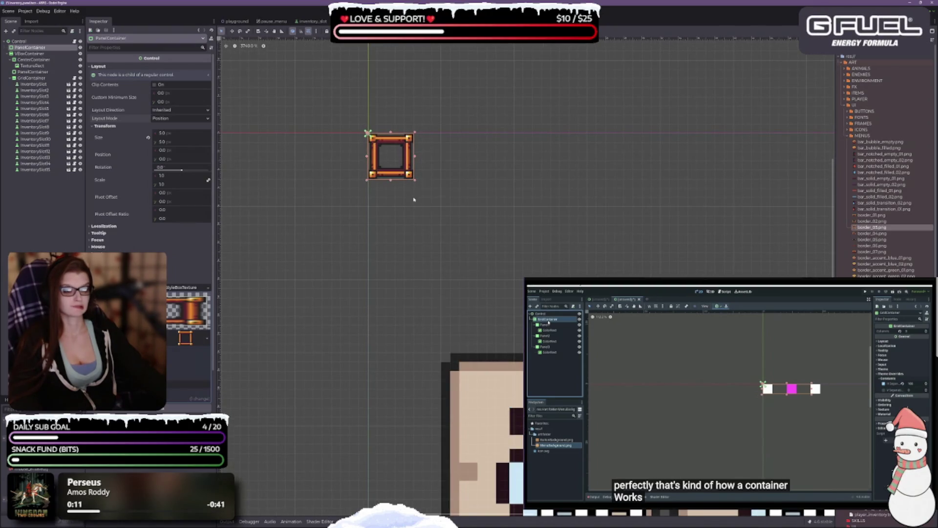
scroll(414, 182, down, 5)
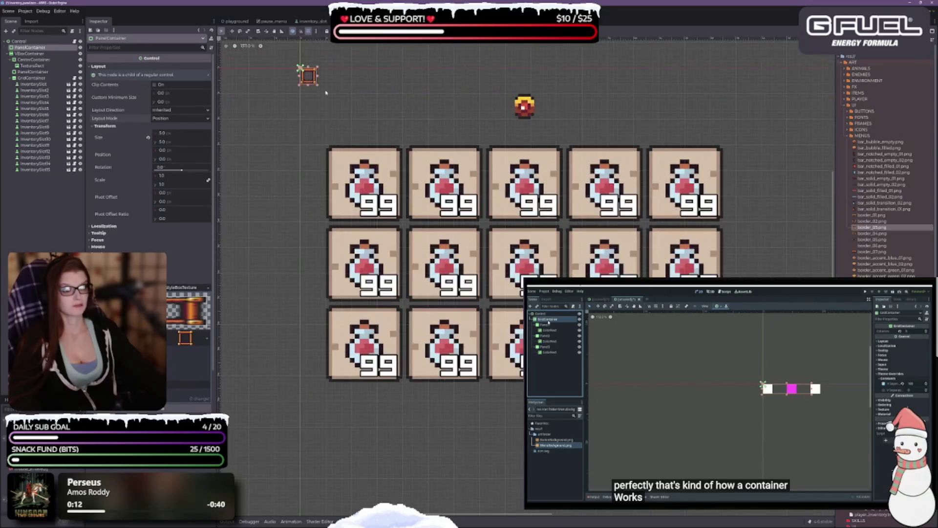
mouse_move(318, 87)
mouse_down()
mouse_move(482, 210)
mouse_move(577, 325)
mouse_move(523, 308)
mouse_move(557, 312)
mouse_move(557, 274)
mouse_up()
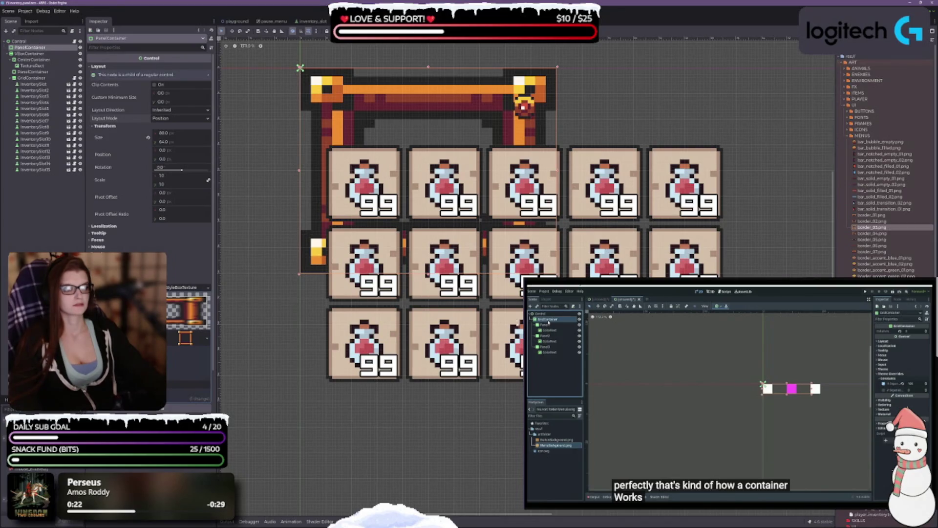
Step: Centre the view on the 80 × 64 bordered panel framing the top of the slot grid
scroll(384, 124, up, 2)
mouse_move(385, 124)
mouse_down()
mouse_move(529, 301)
mouse_move(440, 212)
mouse_up()
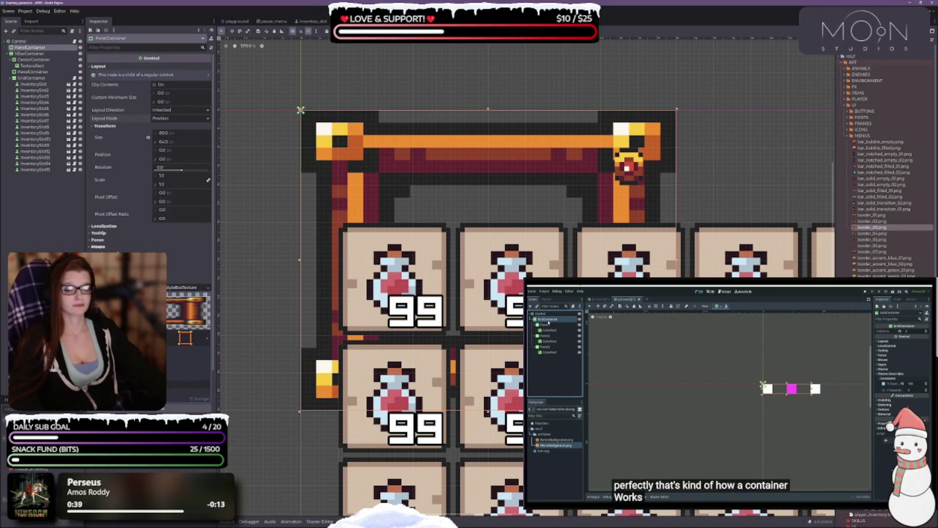
click(176, 118)
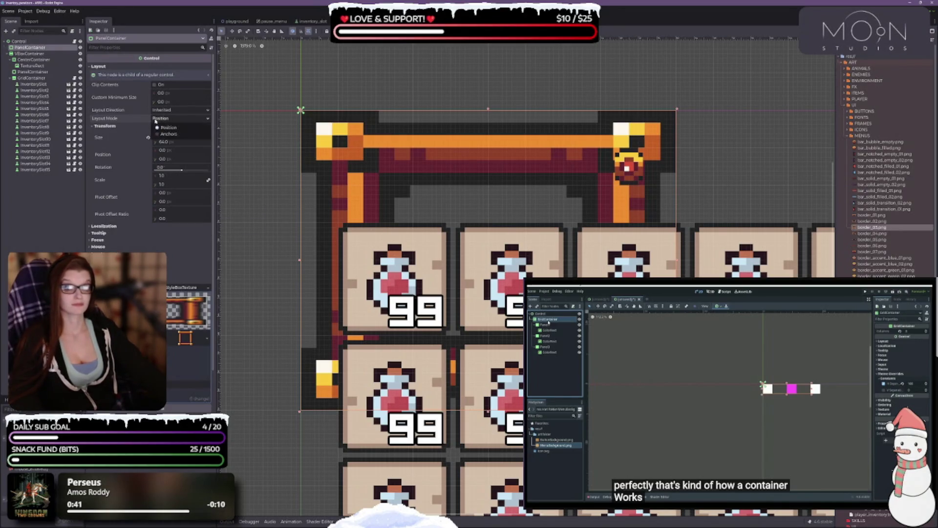
Step: Try Anchors layout with Custom and Full Rect anchoring, then undo back to 80 × 64 Position layout
click(169, 134)
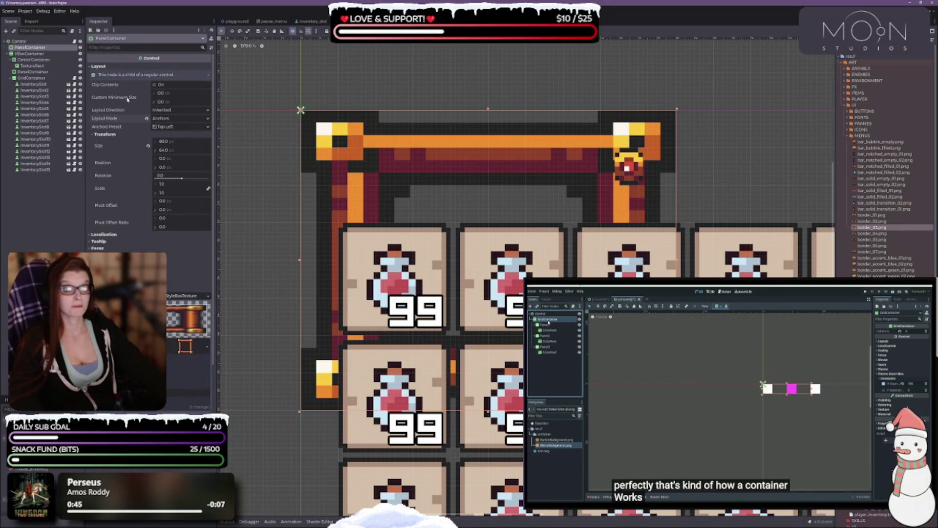
click(347, 119)
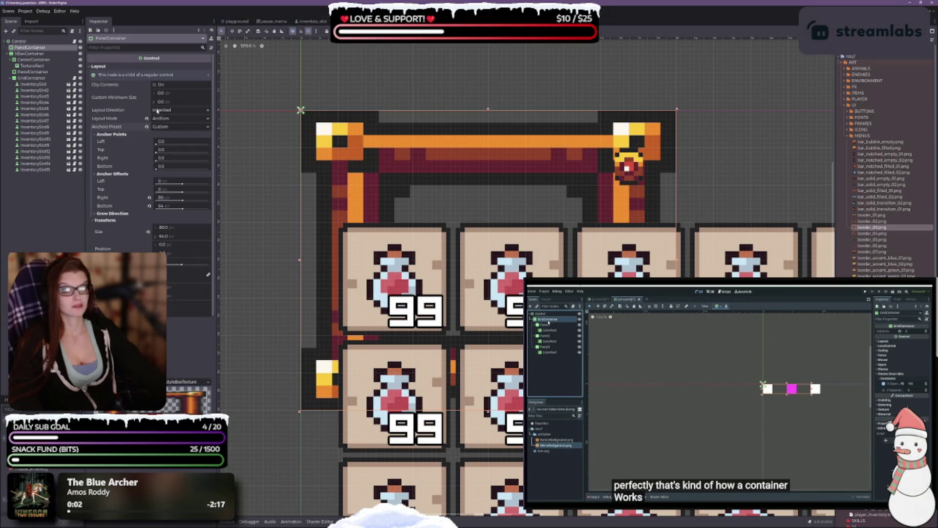
click(161, 127)
click(167, 144)
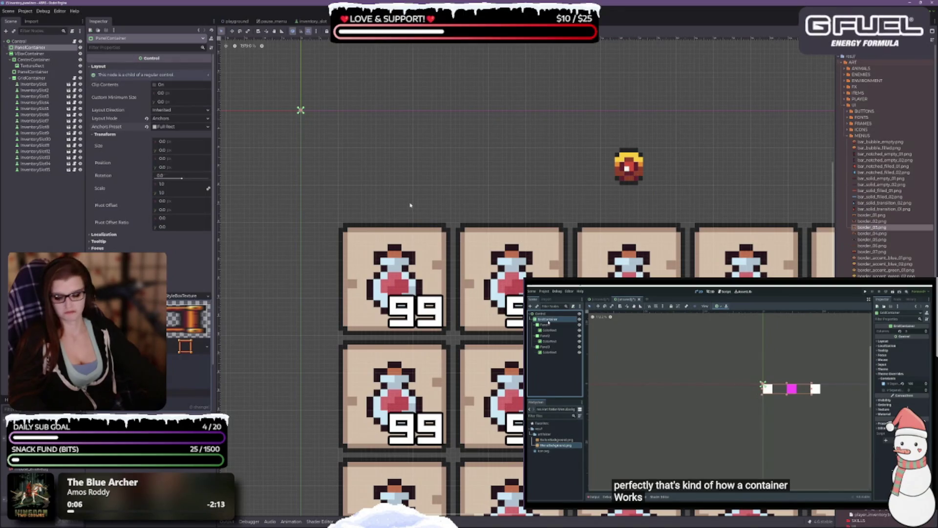
key(ctrl+z)
key(ctrl+z)
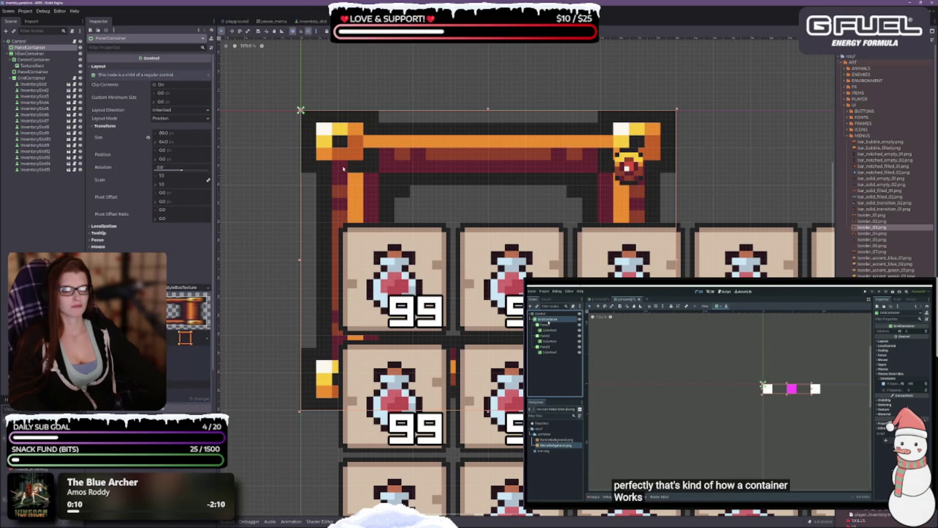
key(ctrl+z)
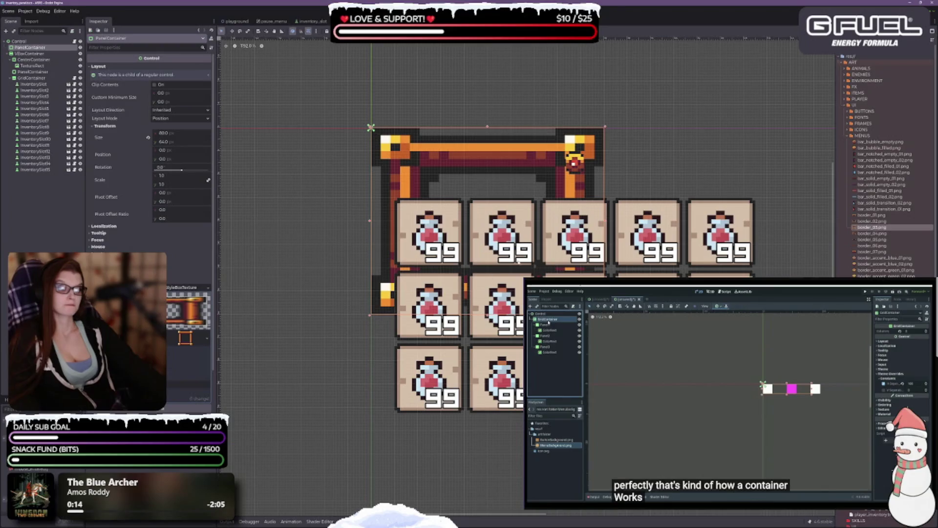
scroll(191, 333, down, 3)
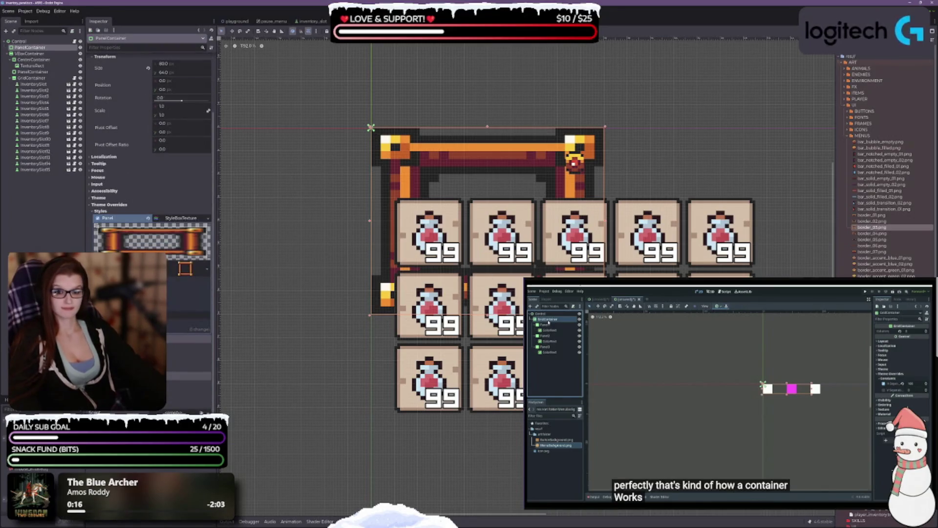
Step: Expand the panel's StyleBoxTexture settings and open Edit Region on the border texture
scroll(191, 333, down, 2)
scroll(123, 219, down, 1)
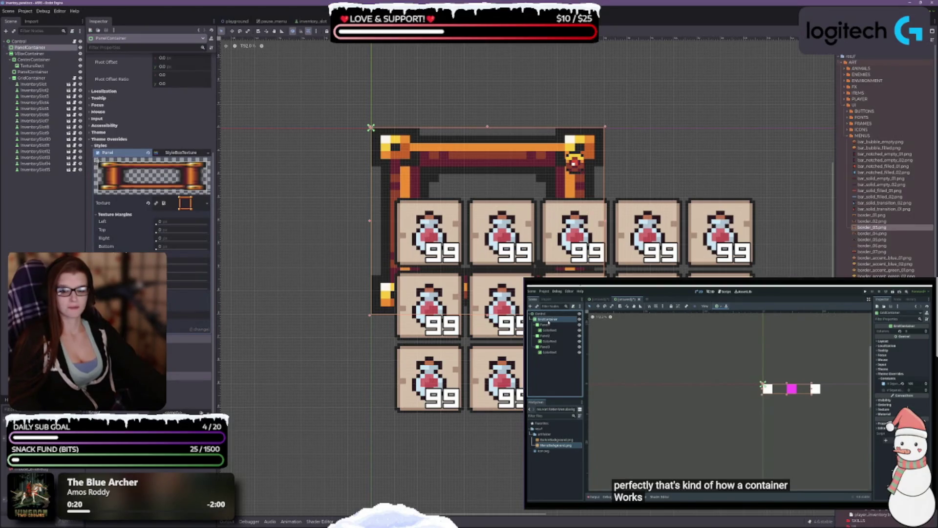
click(113, 293)
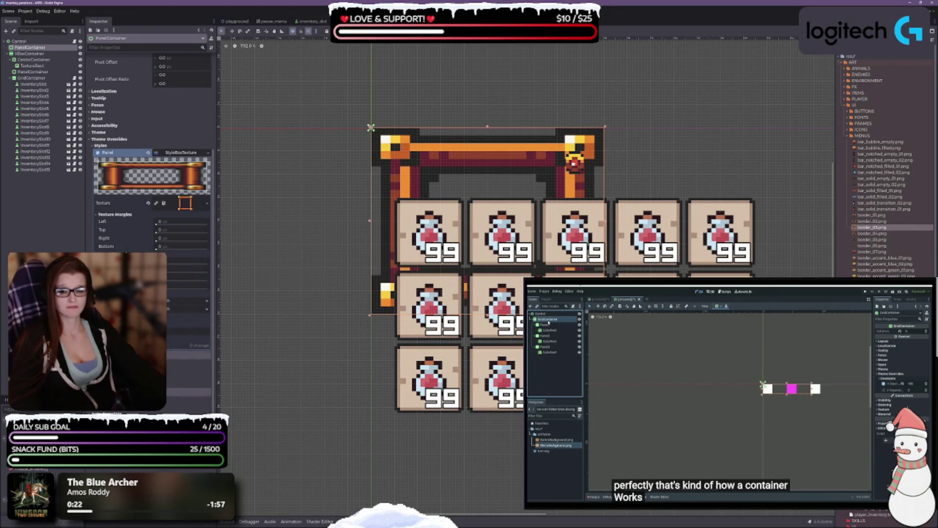
scroll(152, 195, down, 2)
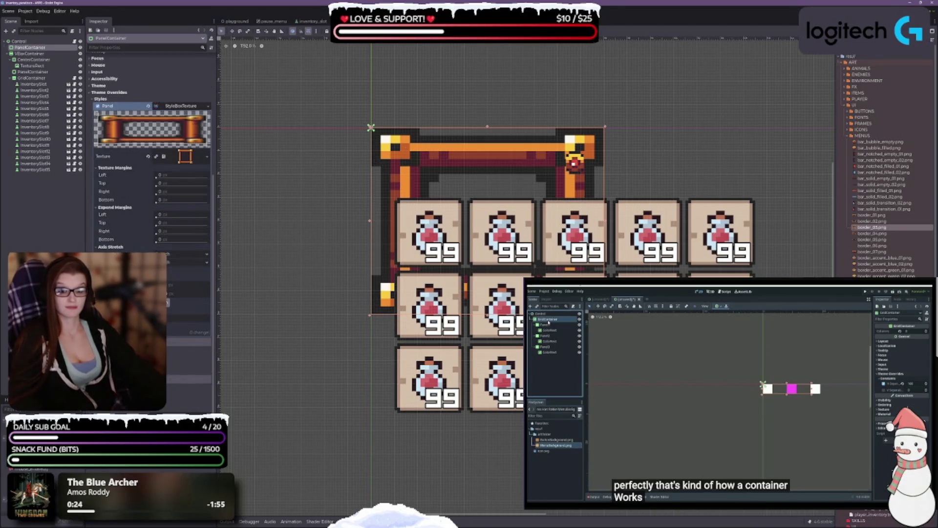
click(168, 302)
scroll(463, 269, down, 4)
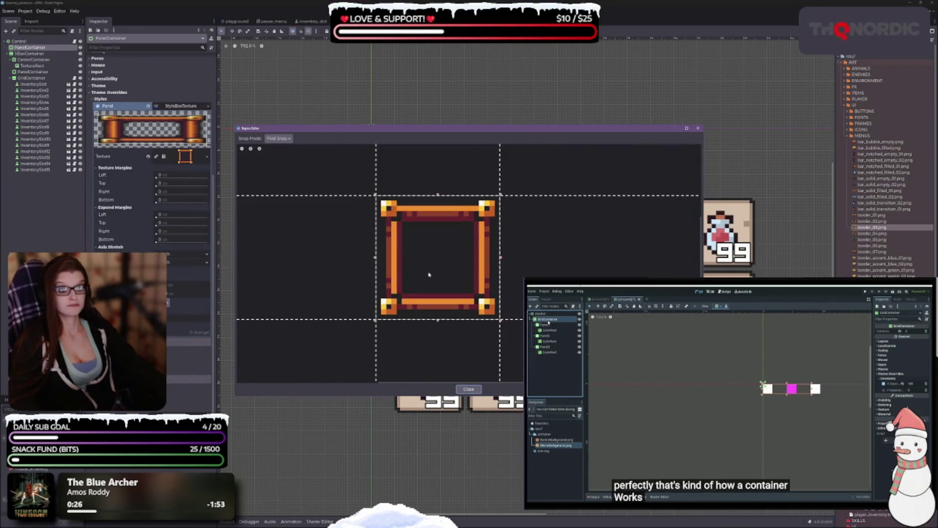
Step: Drag the left, bottom, right and top slice guides inward past the border's corners
scroll(421, 267, up, 1)
scroll(428, 279, down, 5)
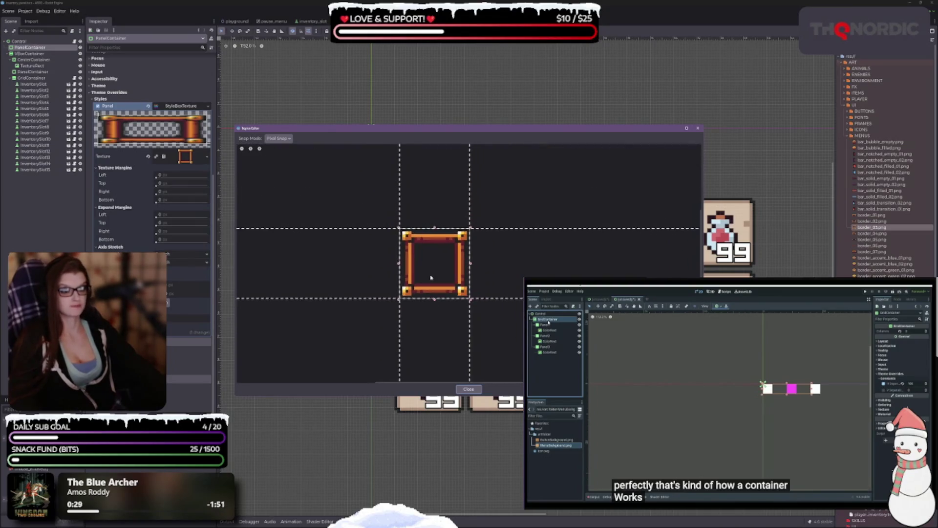
scroll(429, 315, up, 5)
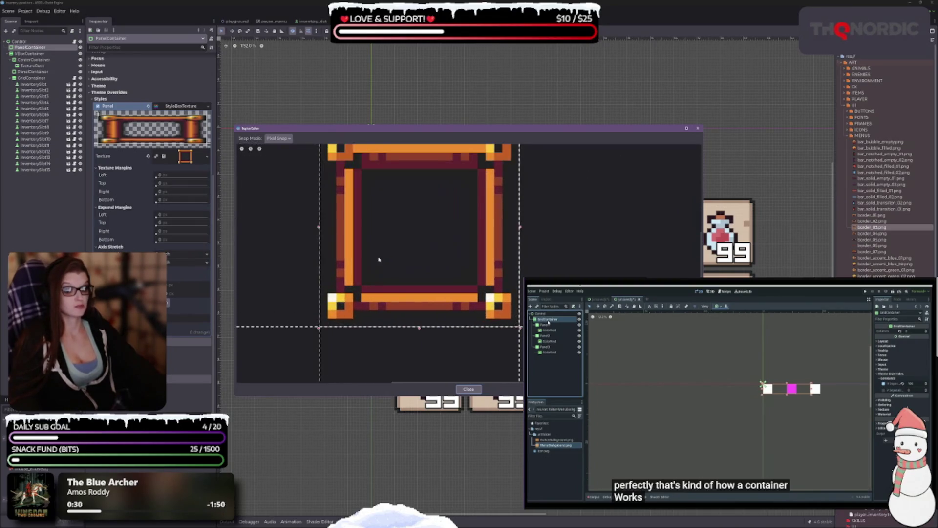
drag(319, 228, 378, 229)
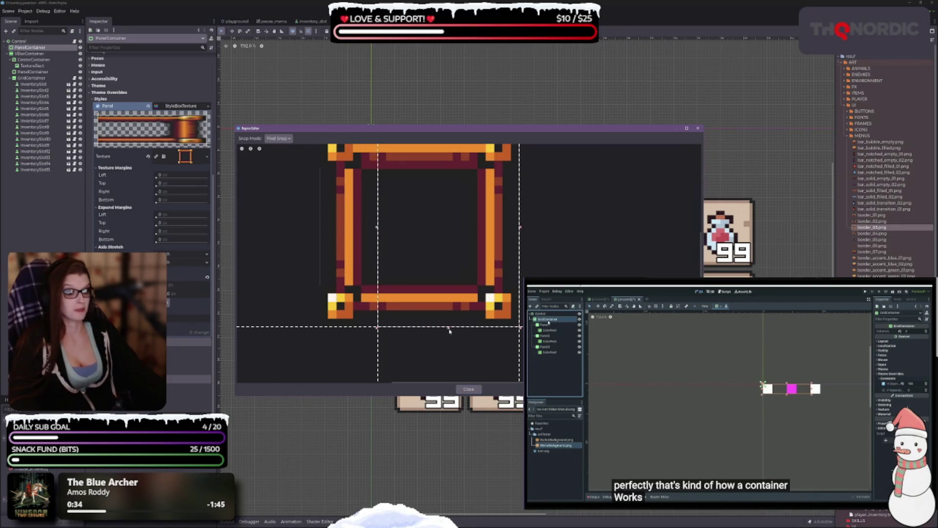
drag(449, 330, 445, 268)
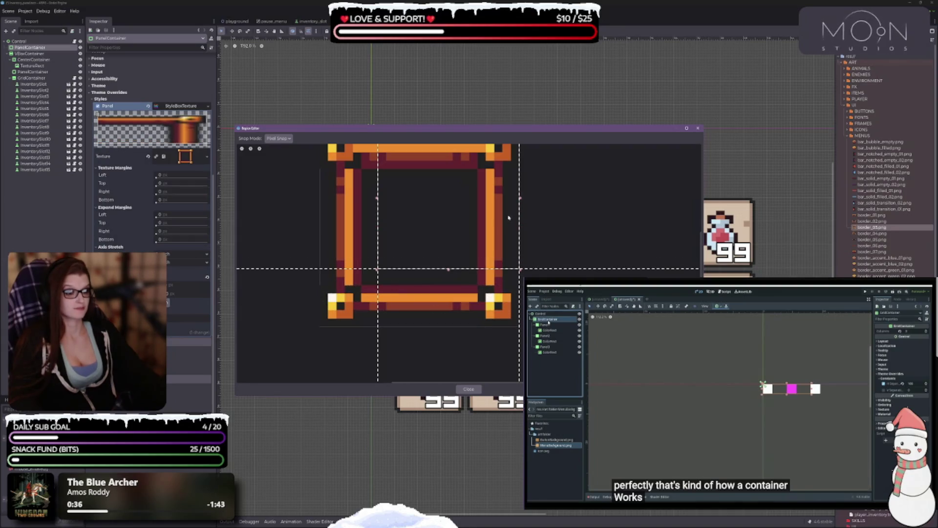
drag(501, 199, 462, 201)
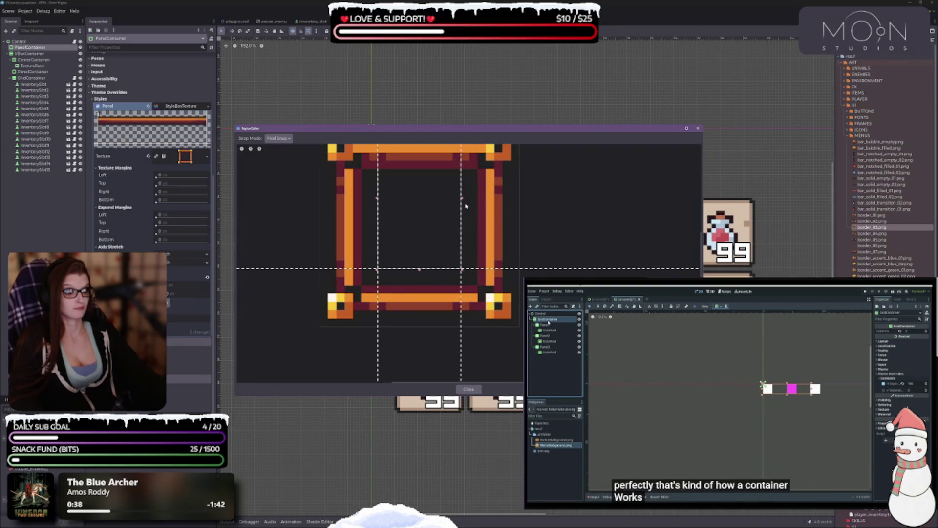
scroll(429, 216, up, 3)
drag(424, 223, 426, 256)
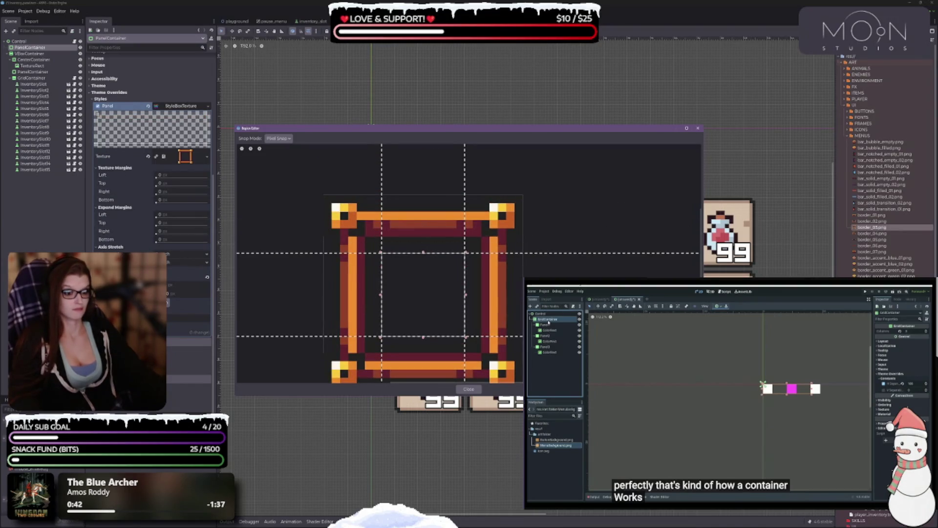
Step: Check the sliced border texture preview and close the Region Editor
click(698, 128)
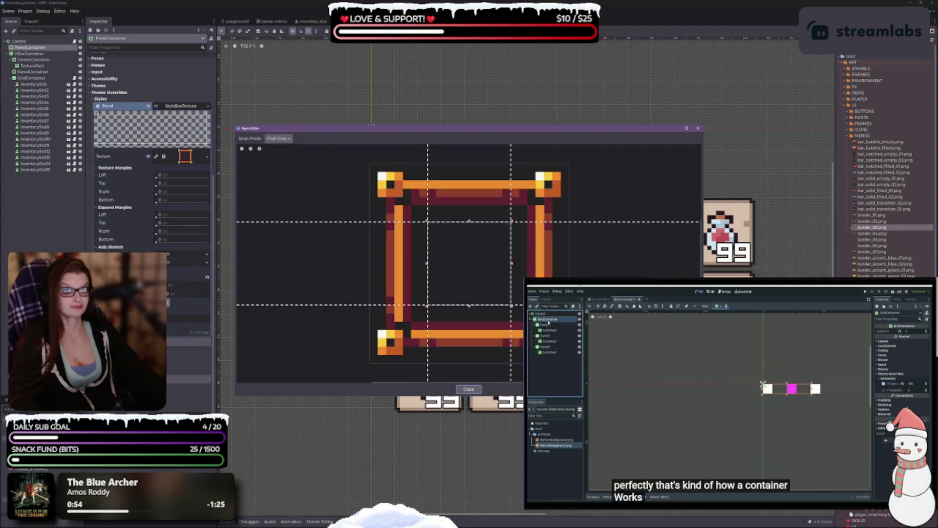
scroll(495, 266, up, 2)
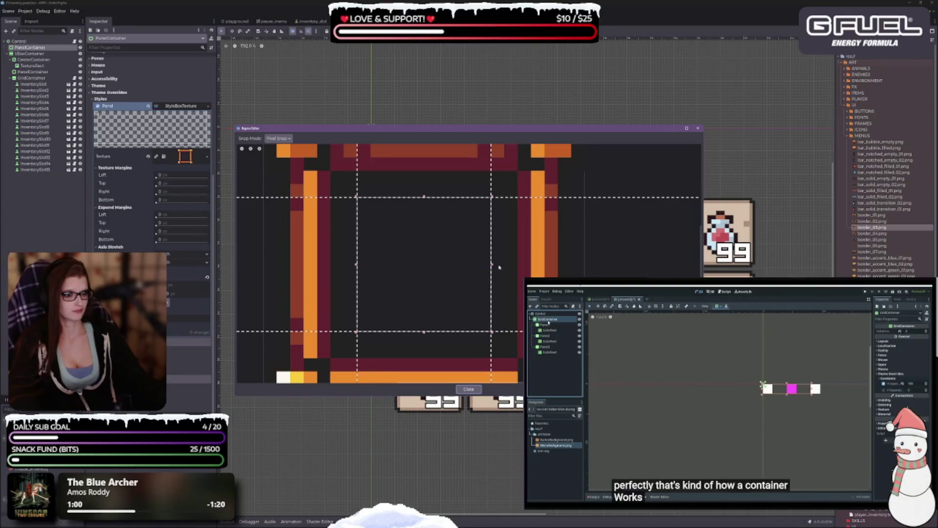
mouse_move(492, 265)
mouse_down()
mouse_move(480, 265)
mouse_move(491, 266)
mouse_up()
scroll(425, 303, down, 5)
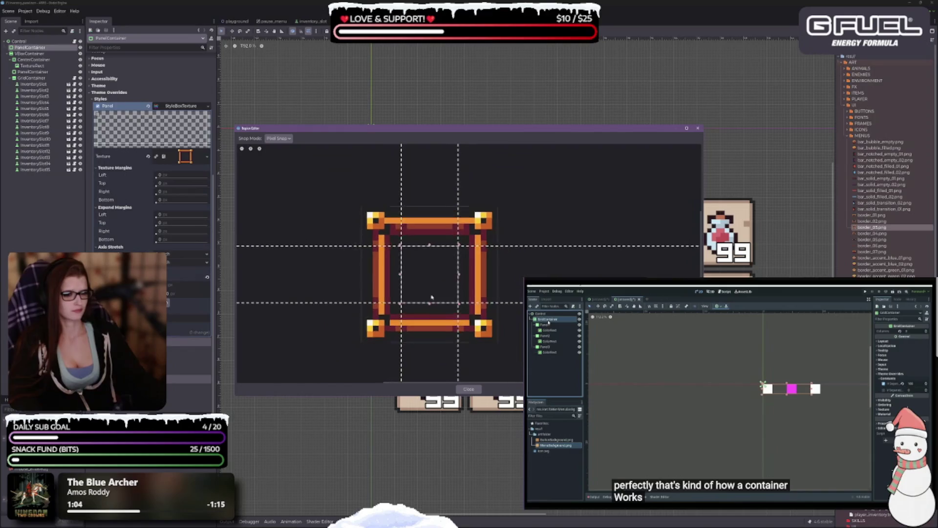
scroll(425, 283, up, 5)
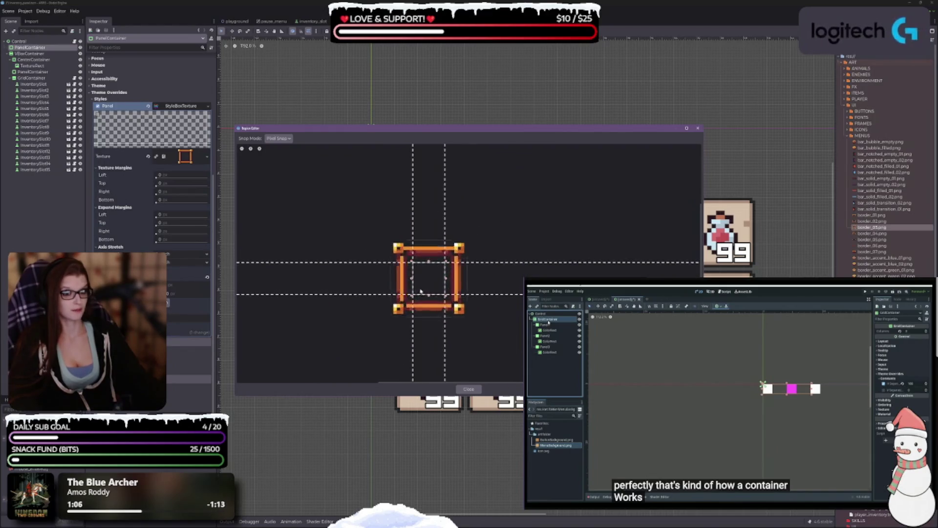
scroll(424, 278, up, 1)
drag(446, 260, 423, 226)
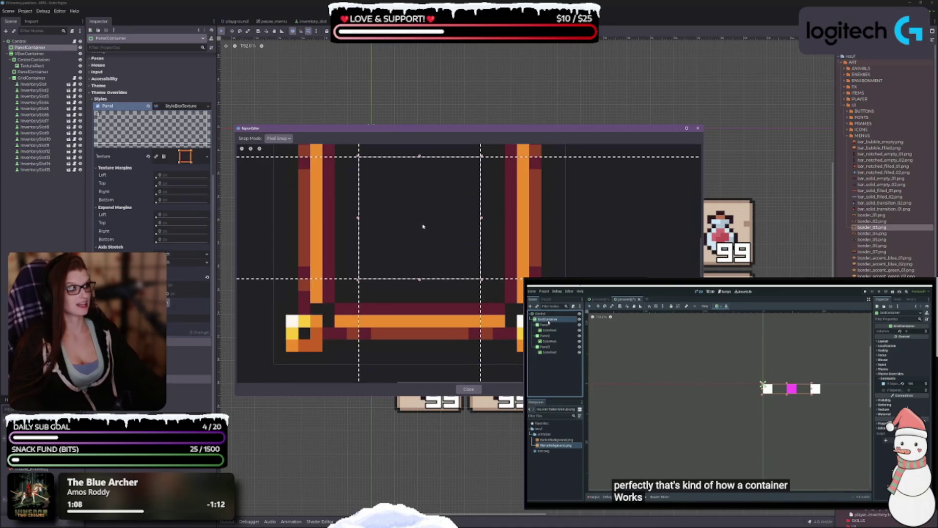
scroll(422, 228, down, 2)
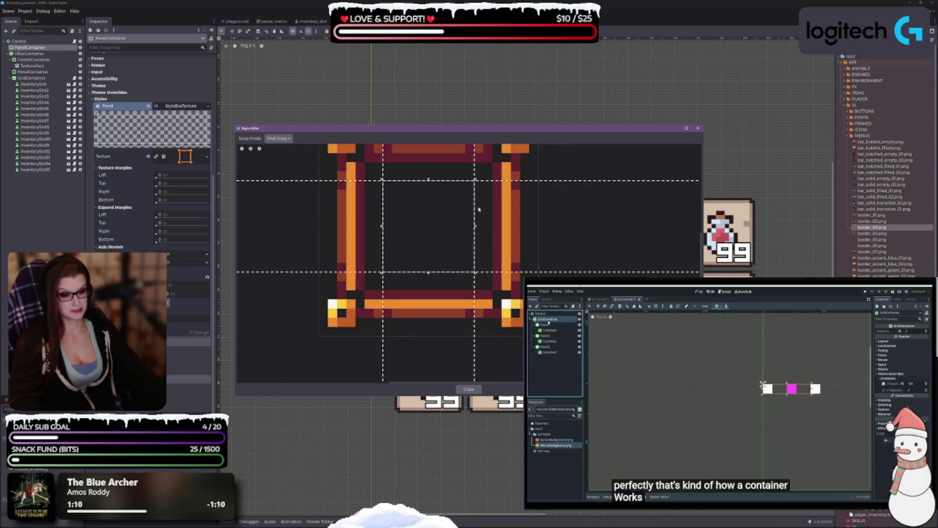
click(698, 128)
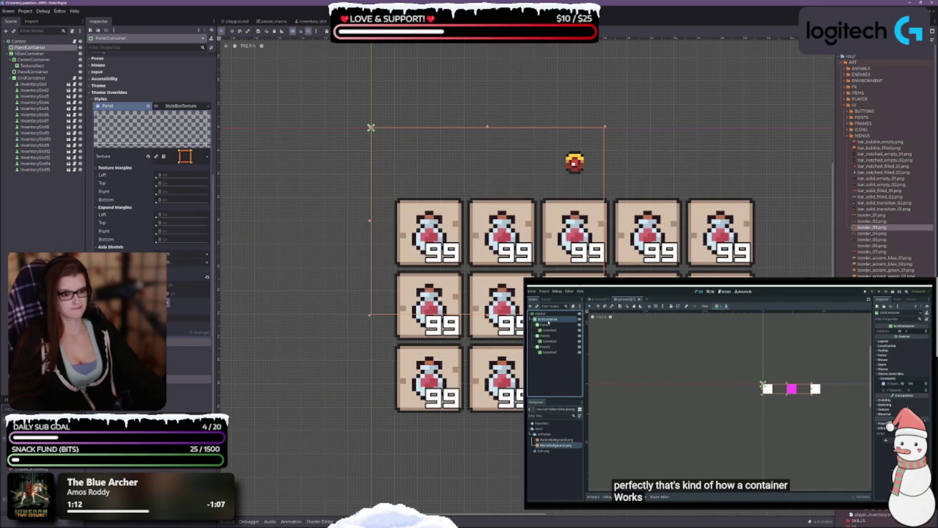
Step: Apply the Full Rect anchor preset so the PanelContainer fills its parent
scroll(122, 196, up, 3)
scroll(141, 211, down, 3)
scroll(152, 222, up, 5)
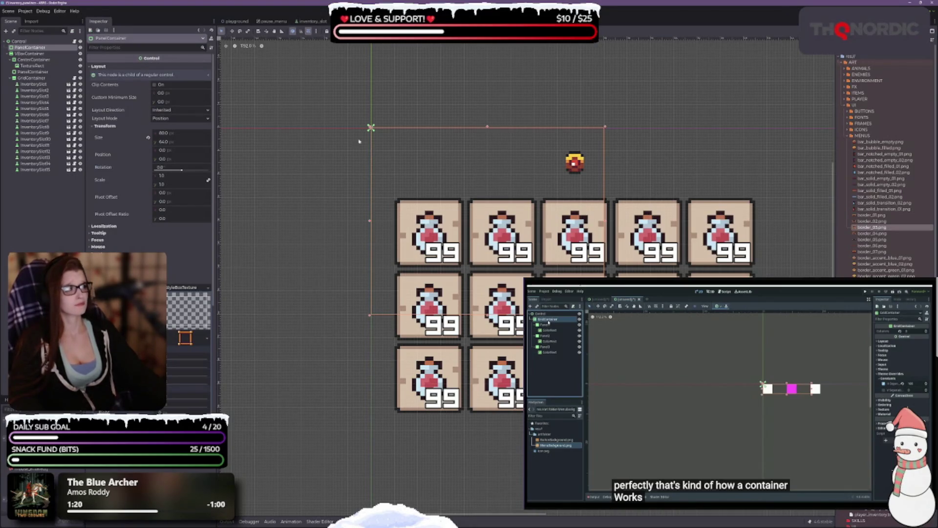
click(376, 31)
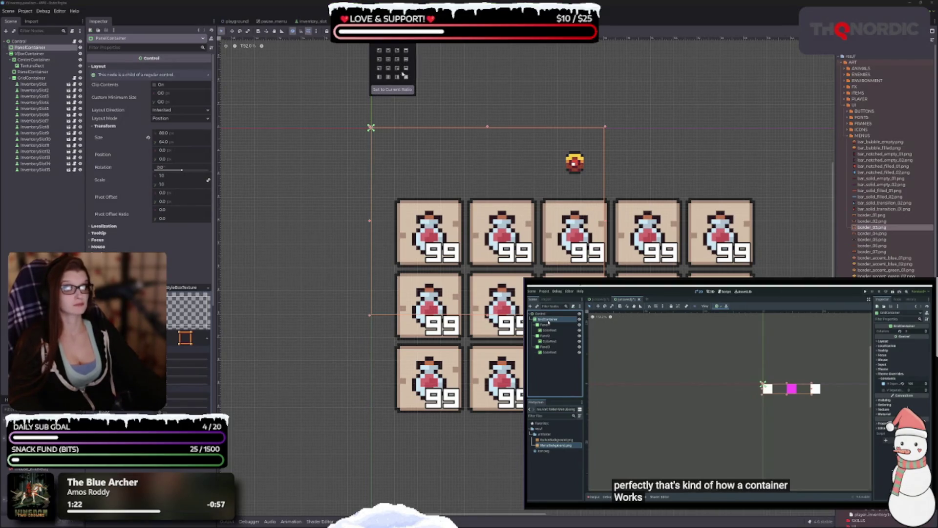
click(406, 77)
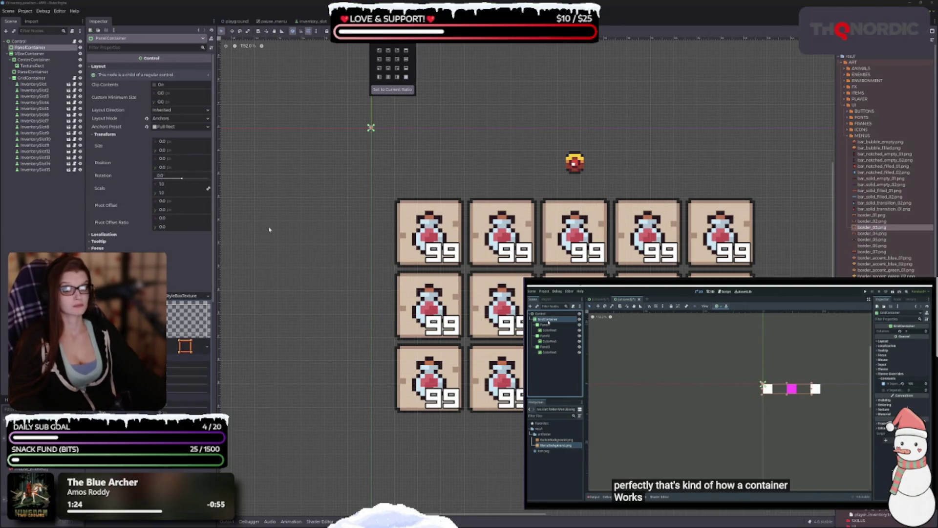
click(175, 144)
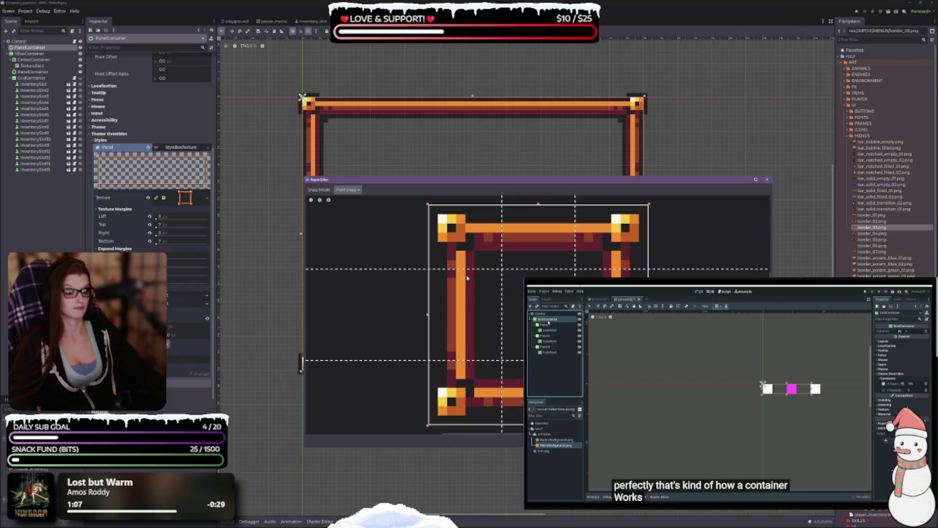
Step: Set the border texture's bottom slice margin to 8 px in the Region Editor, then close it
drag(451, 362, 451, 351)
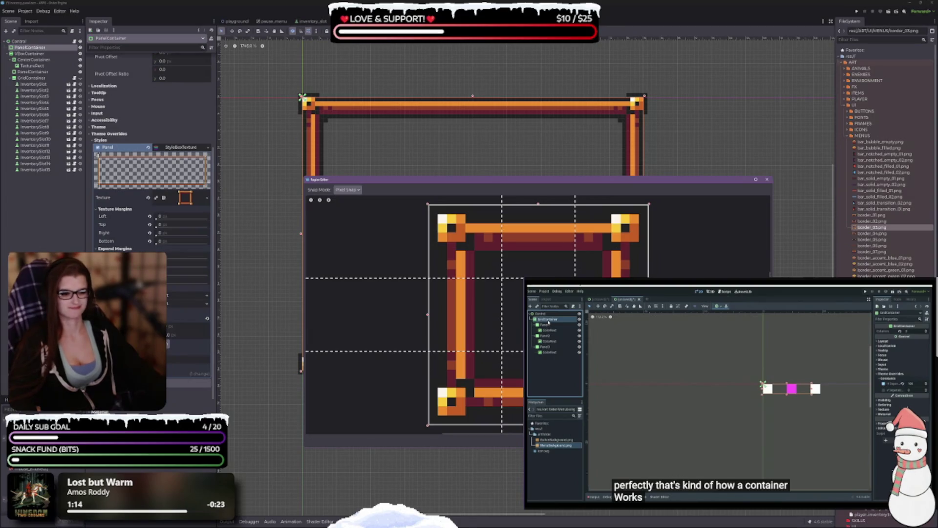
key(Escape)
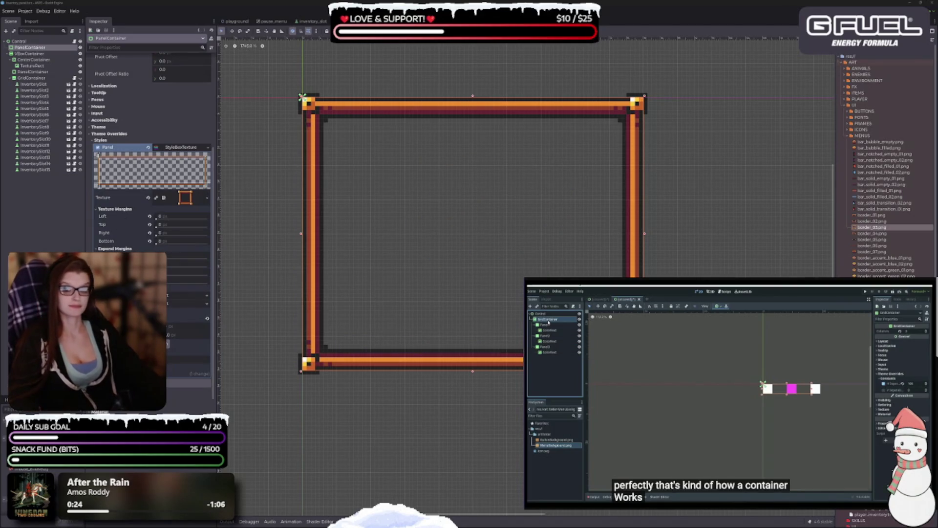
scroll(170, 258, down, 3)
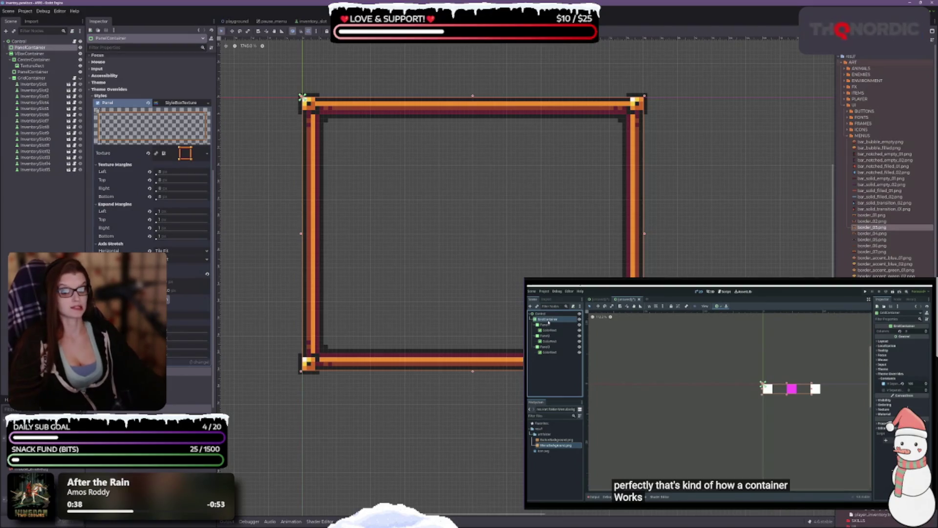
Step: Collapse the PanelContainer's Theme Overrides section so Layout and Transform show at the top
scroll(176, 331, down, 2)
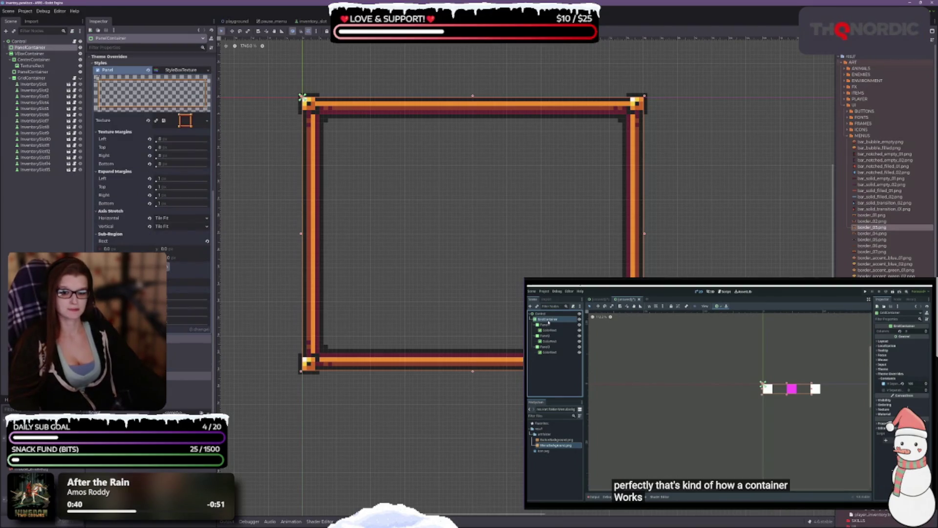
scroll(108, 156, up, 5)
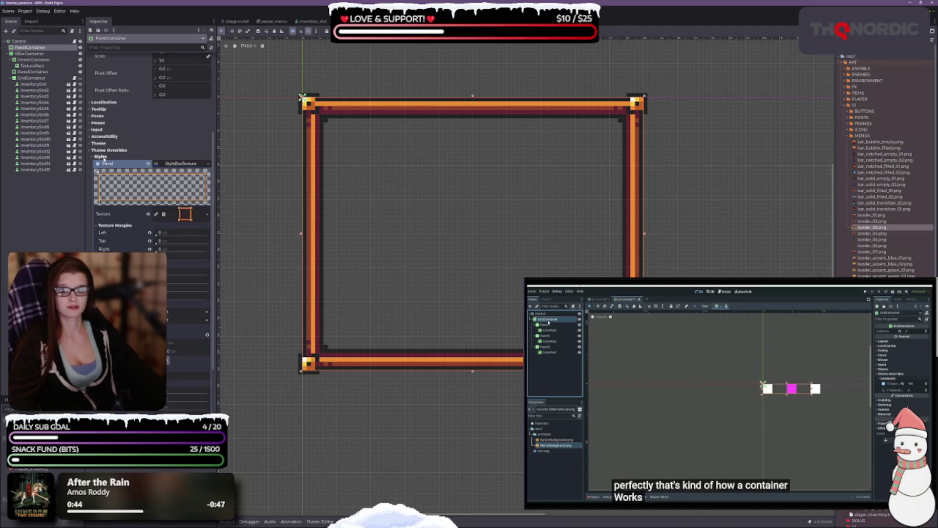
click(103, 150)
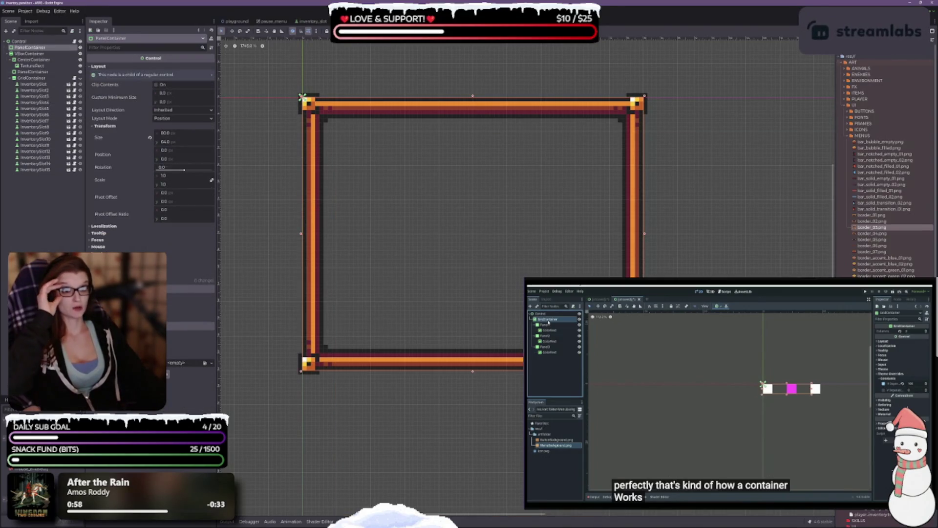
click(379, 31)
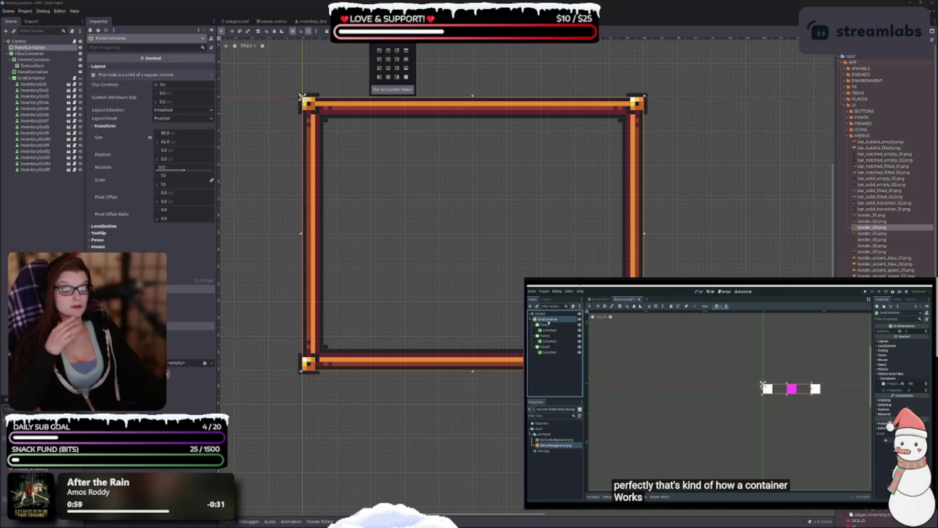
click(407, 78)
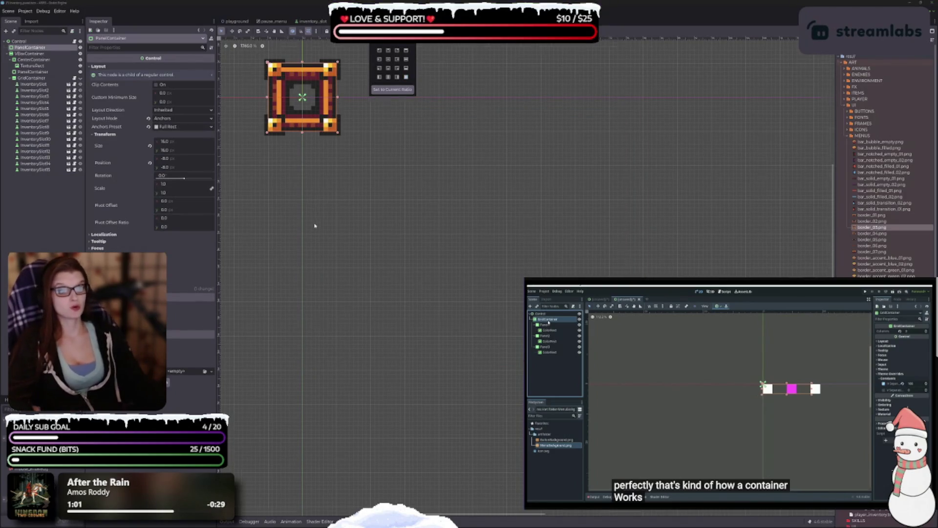
scroll(314, 224, down, 1)
mouse_move(308, 277)
mouse_down()
mouse_move(480, 398)
mouse_move(437, 237)
mouse_up()
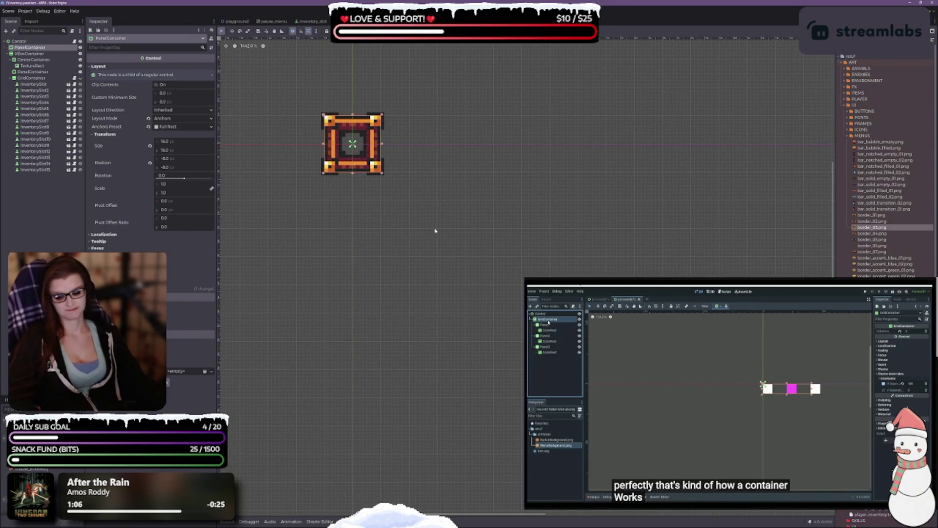
key(ctrl+z)
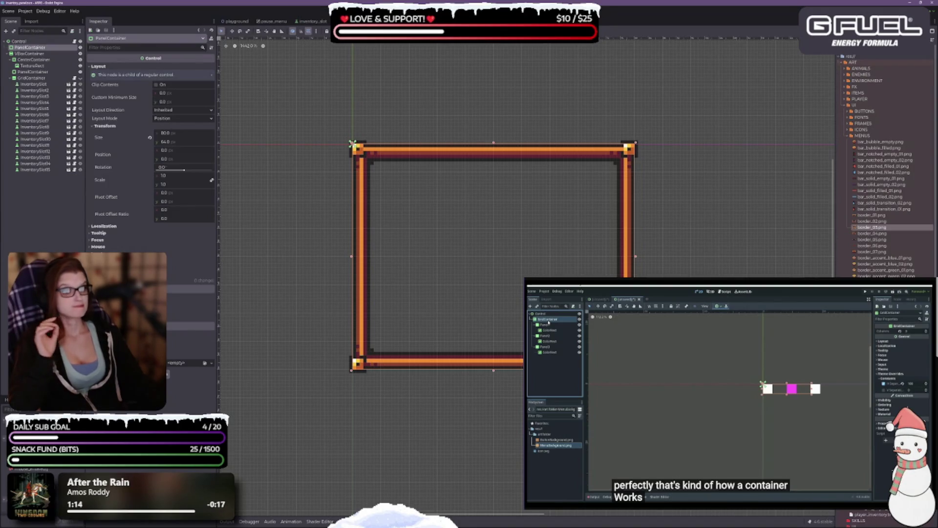
click(378, 31)
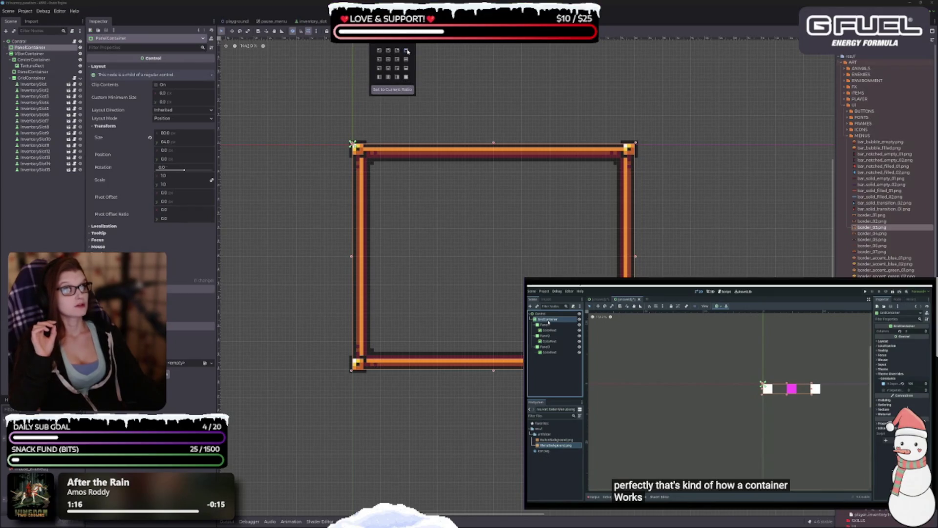
click(407, 50)
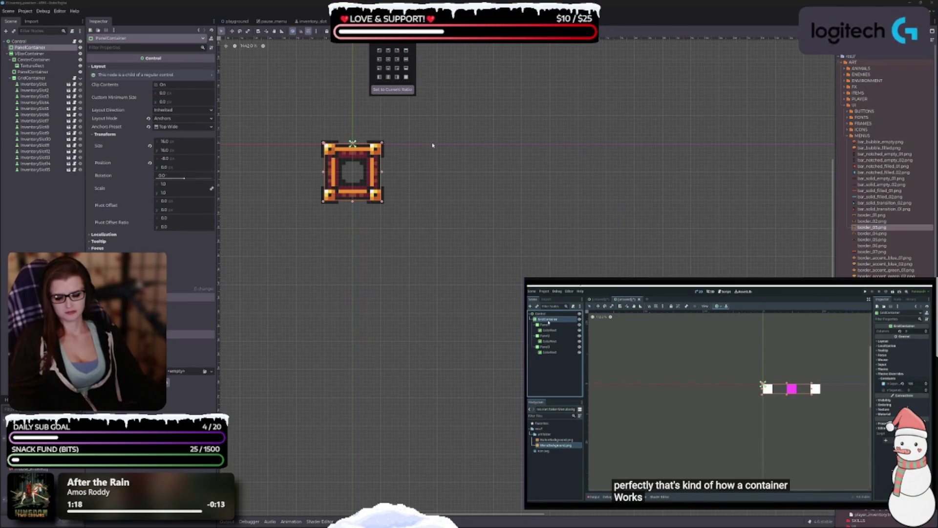
click(518, 200)
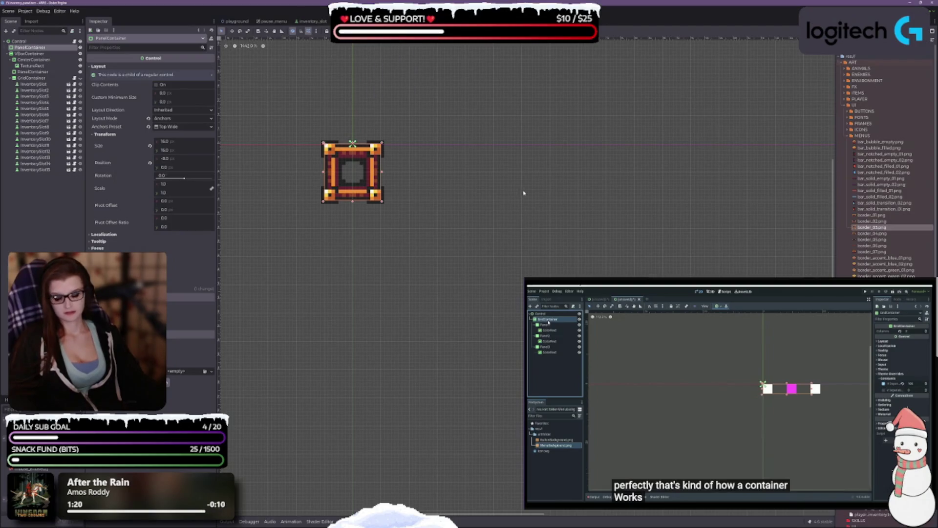
key(ctrl+z)
click(29, 54)
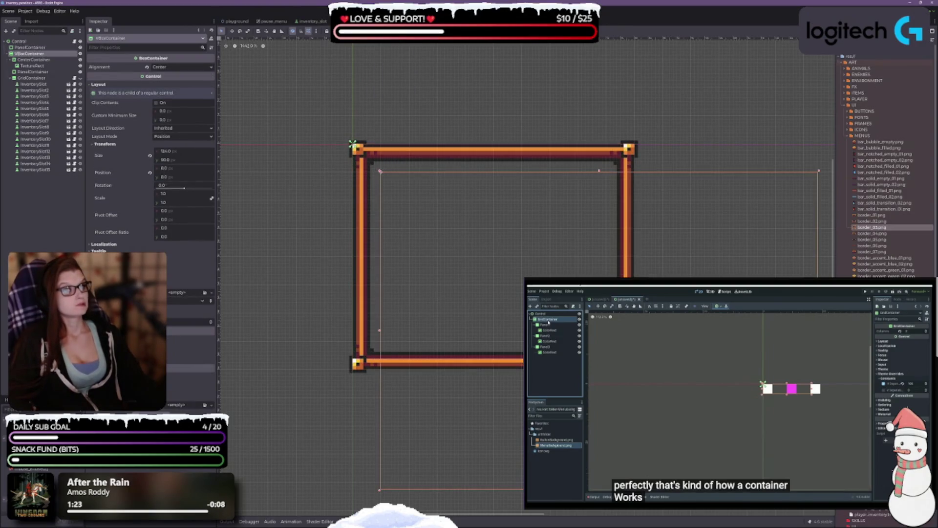
Step: Reparent the VBoxContainer under the PanelContainer so the potion icon sits inside the orange border
drag(752, 258, 722, 211)
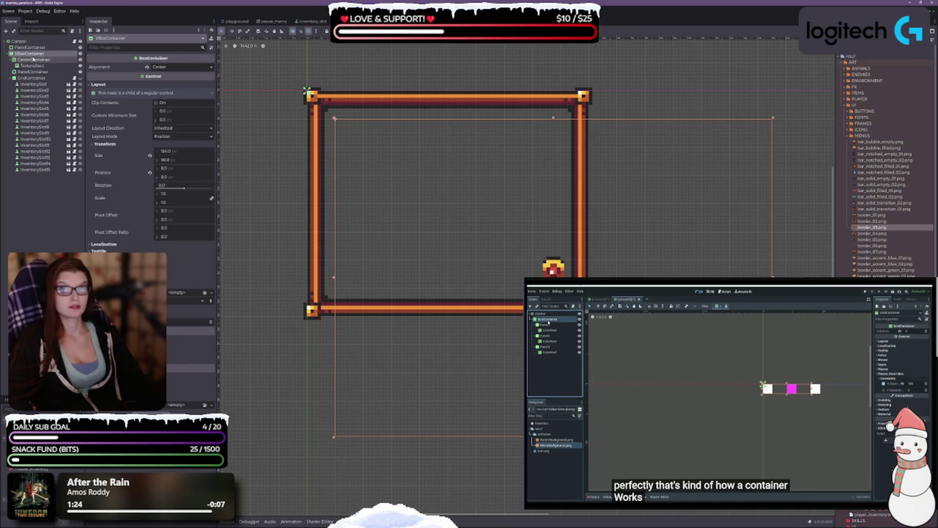
click(24, 48)
drag(25, 47, 22, 49)
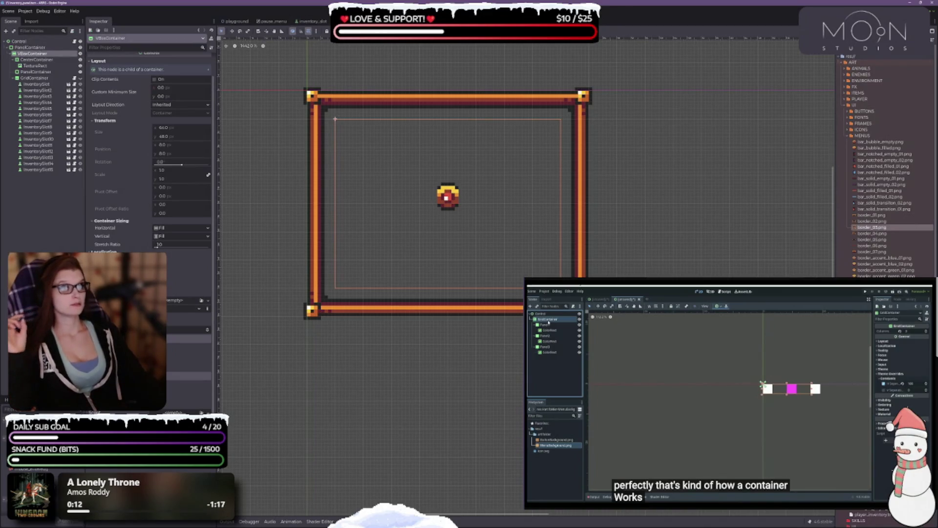
click(375, 31)
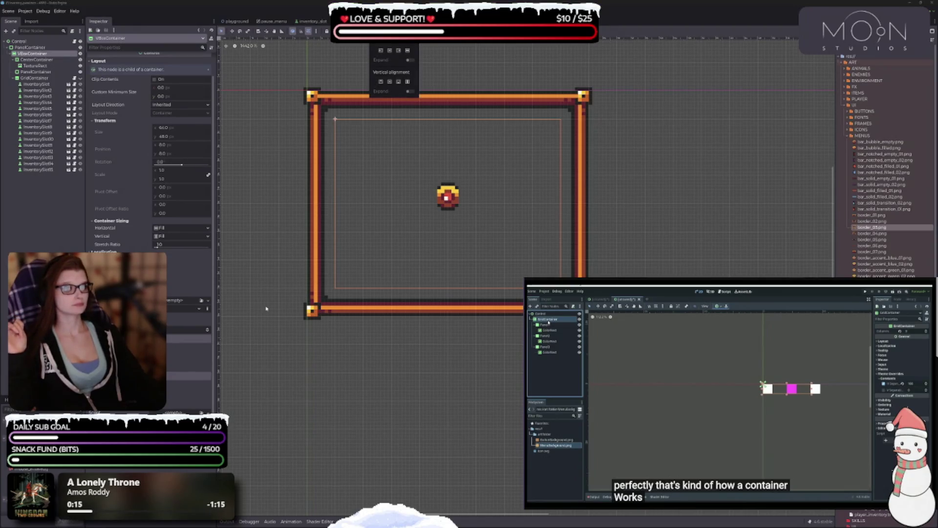
click(331, 283)
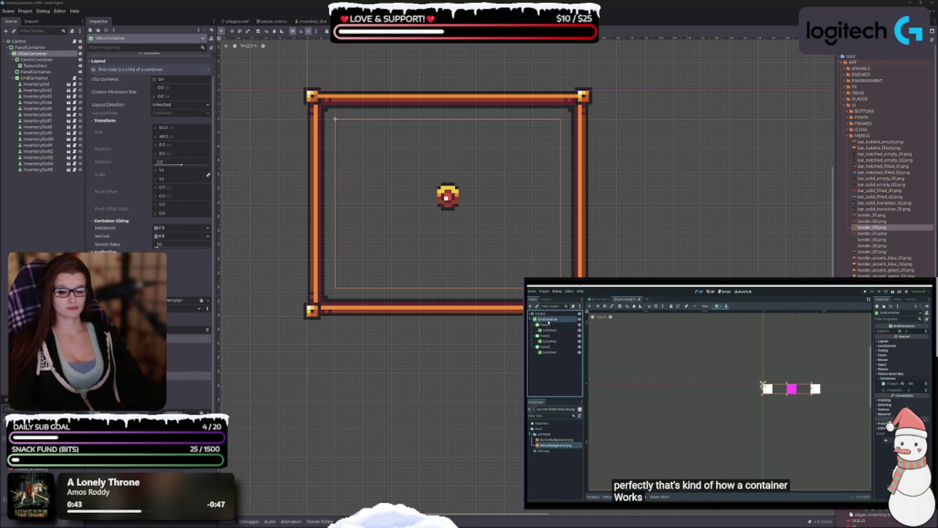
scroll(149, 147, up, 1)
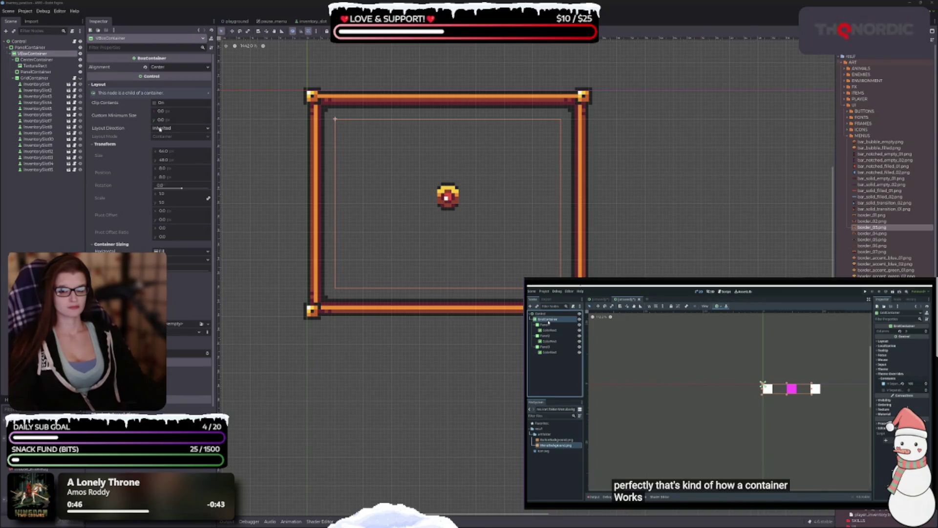
Step: Set the VBoxContainer alignment to Begin and delete the CenterContainer with its TextureRect icon
click(178, 67)
click(170, 76)
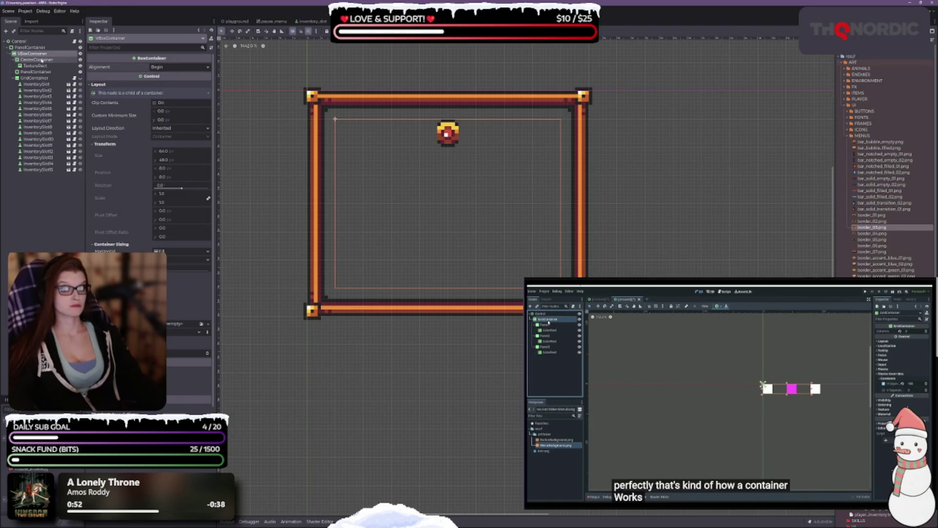
click(42, 60)
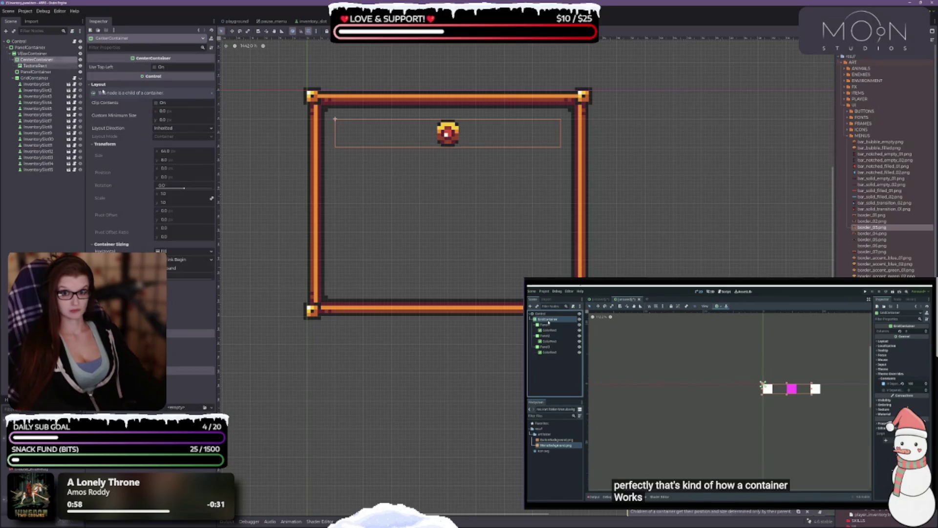
key(Delete)
key(Return)
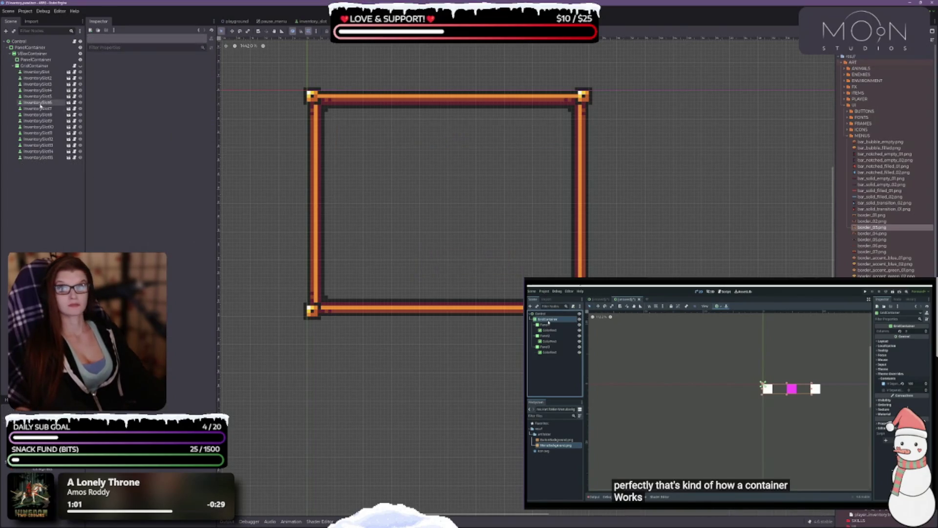
click(32, 54)
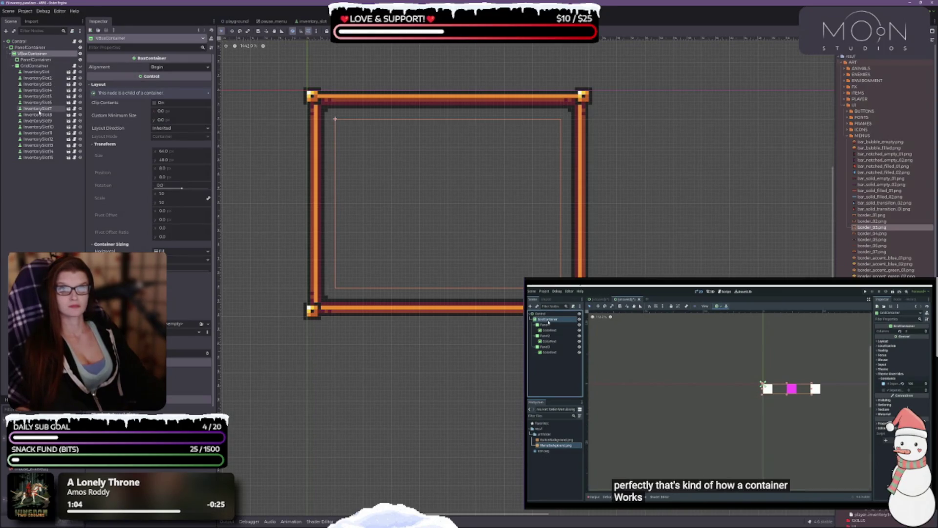
click(29, 47)
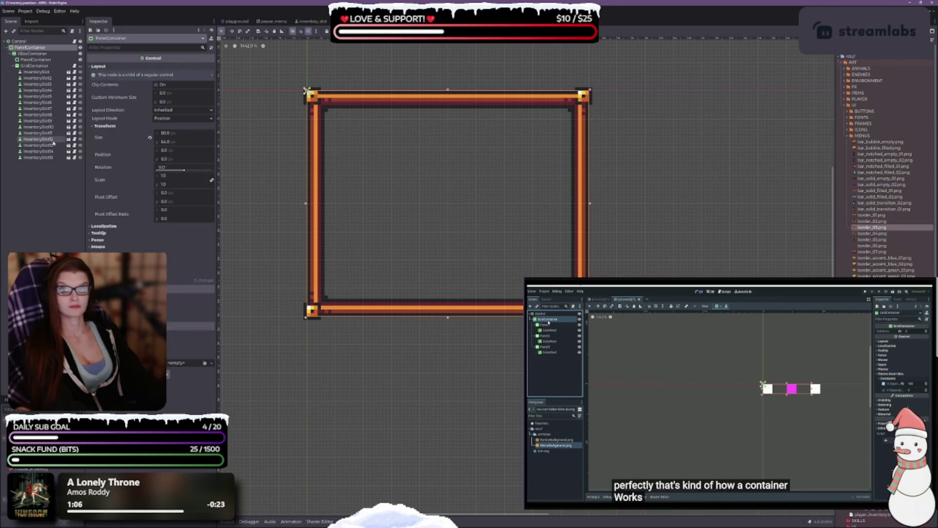
click(38, 53)
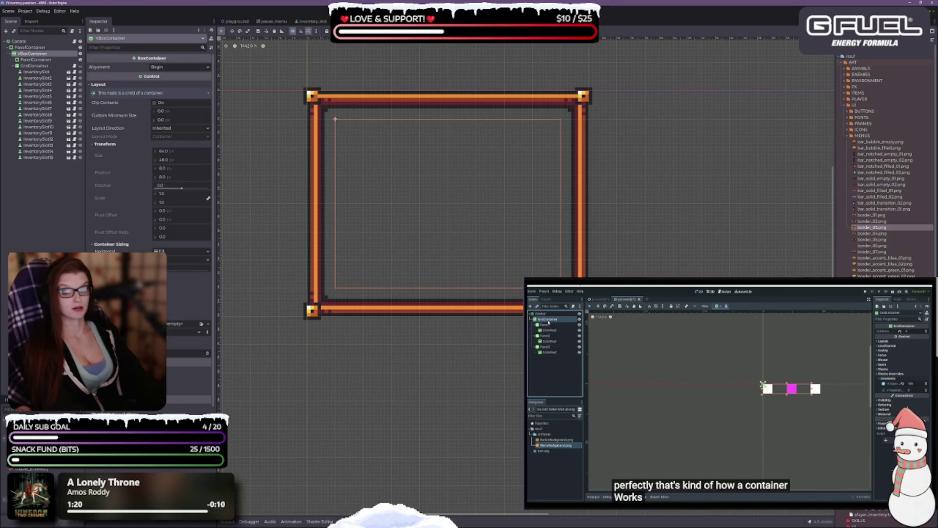
key(Up)
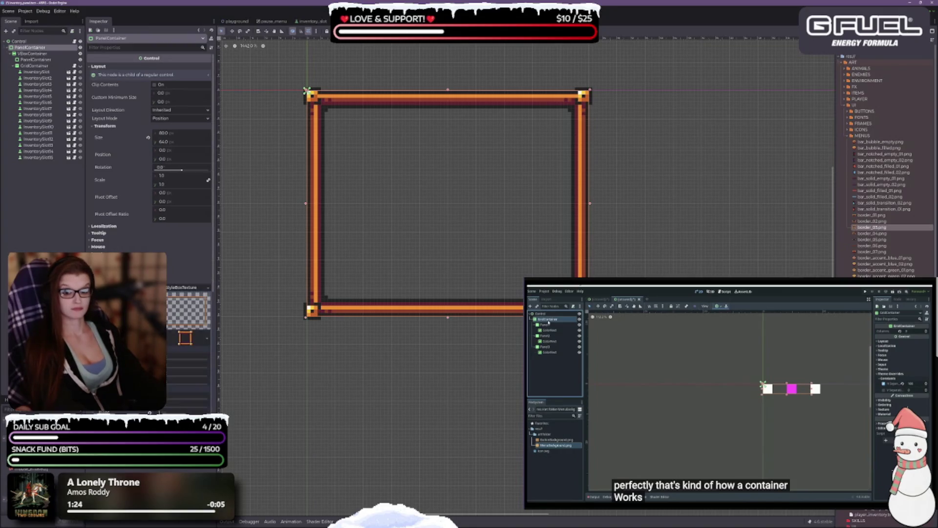
scroll(150, 146, down, 3)
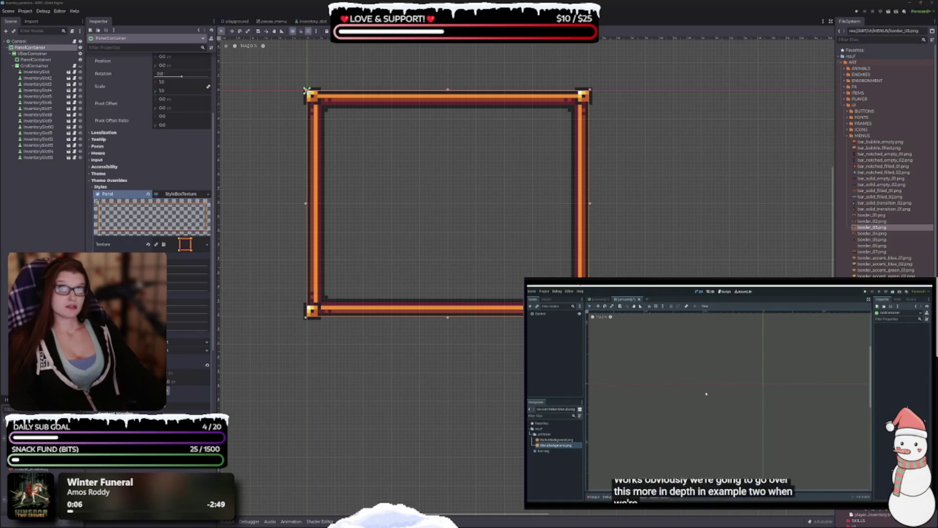
mouse_move(737, 381)
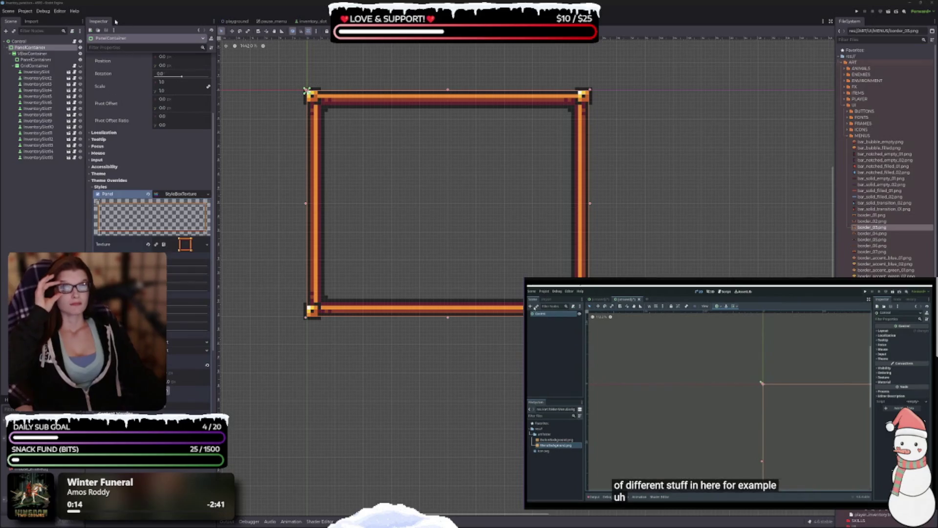
click(17, 41)
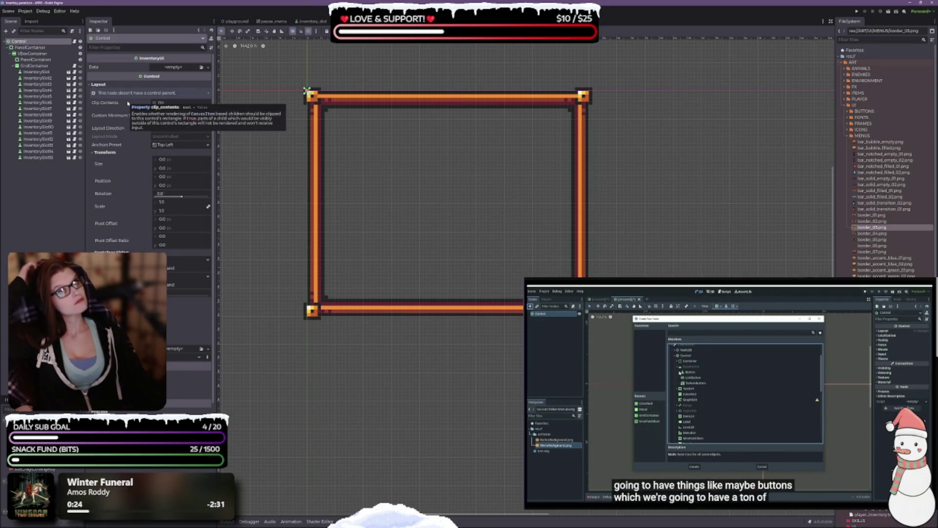
click(32, 53)
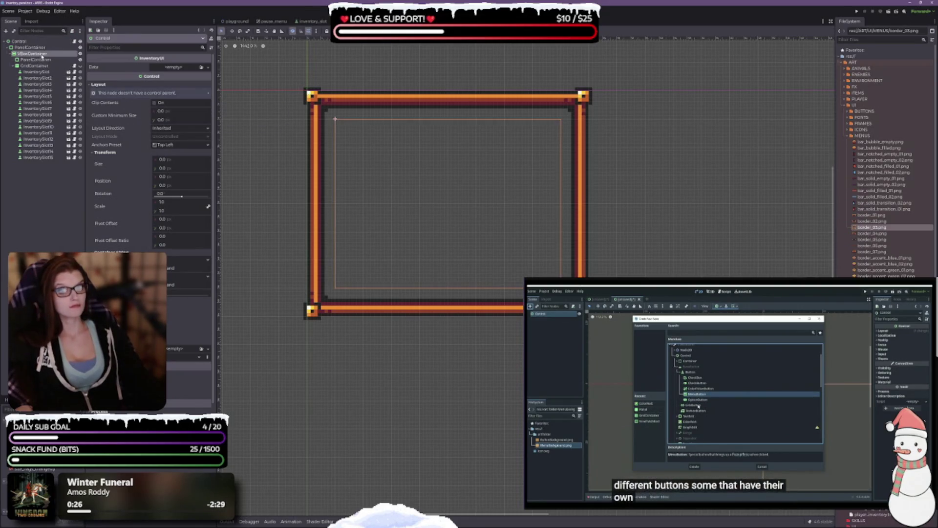
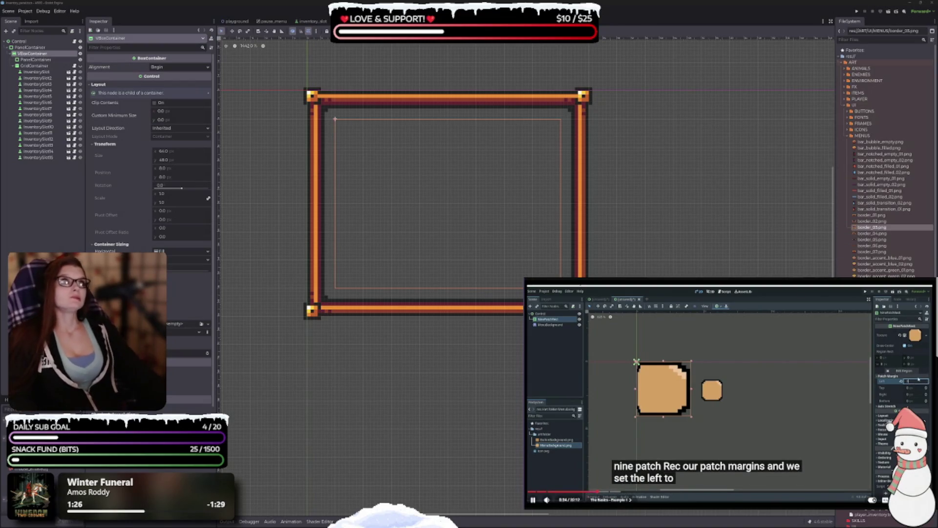
Step: Pause the reference tutorial and inspect the PanelContainer's panel style
click(799, 353)
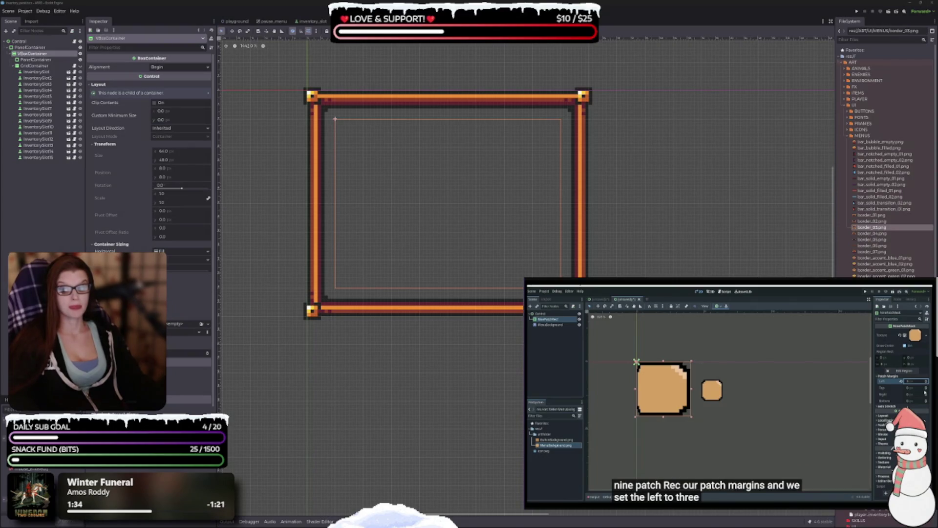
mouse_move(694, 439)
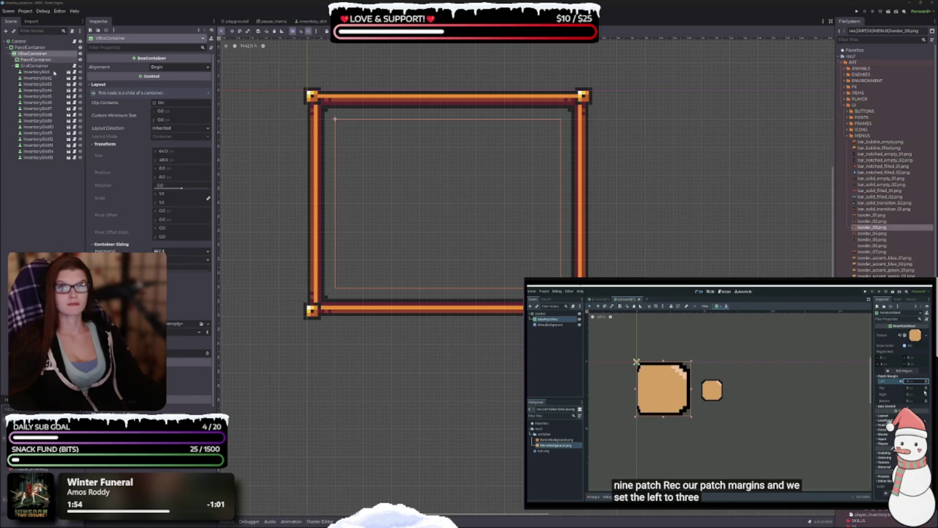
click(37, 47)
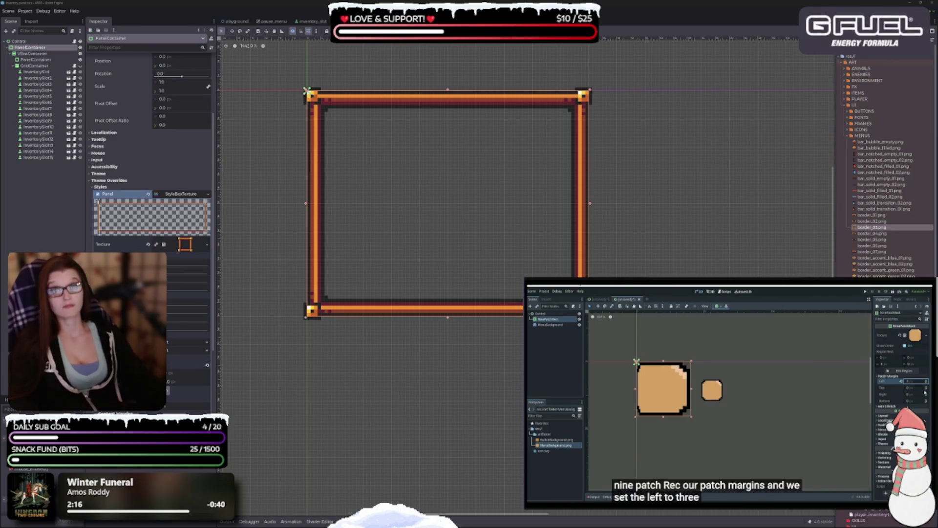
Step: Add a NinePatchRect to the root Control and move it above the PanelContainer
click(19, 42)
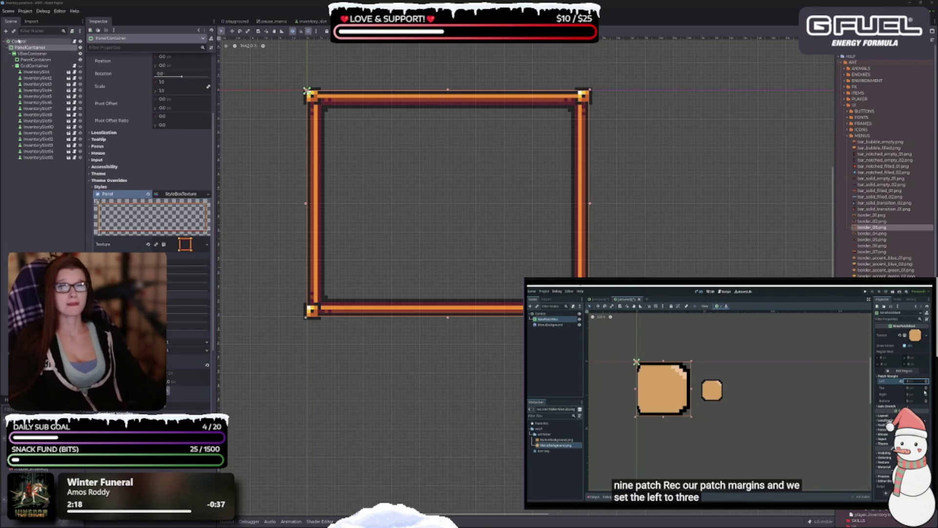
key(ctrl+a)
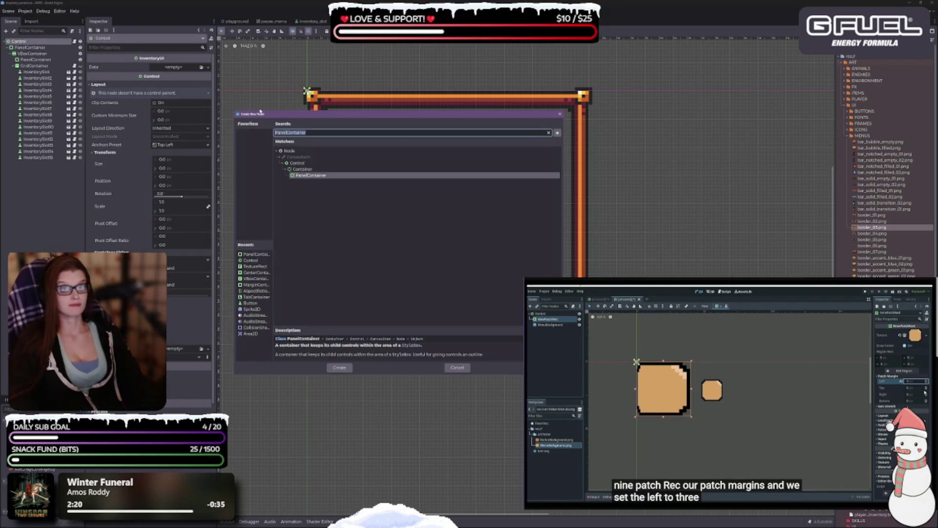
text(nin)
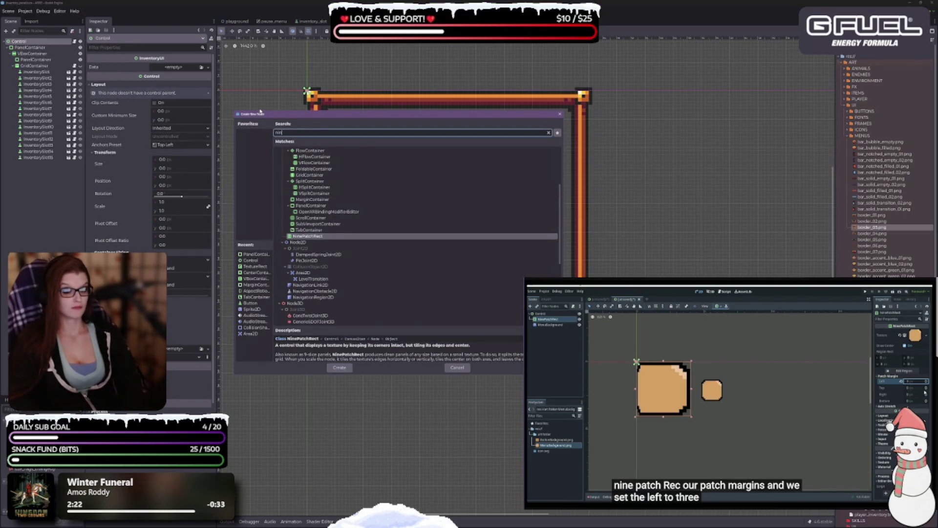
key(Return)
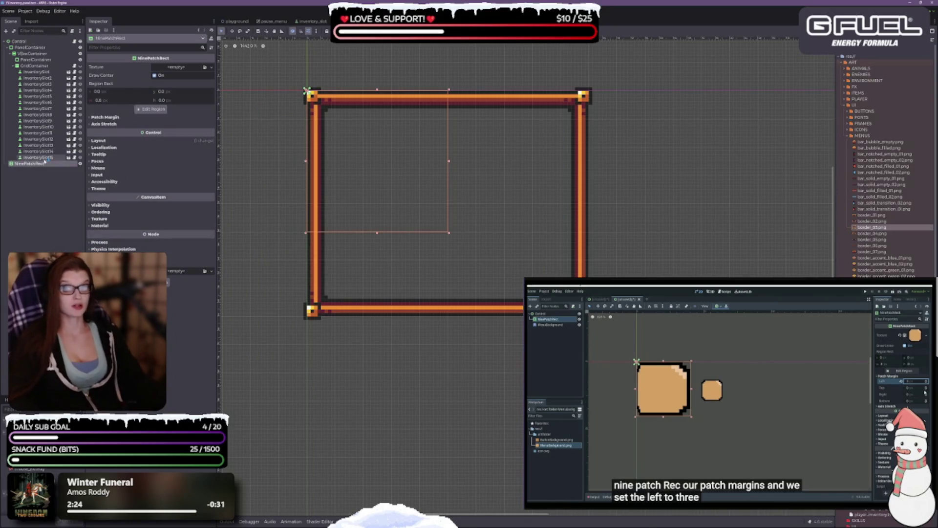
drag(40, 165, 28, 46)
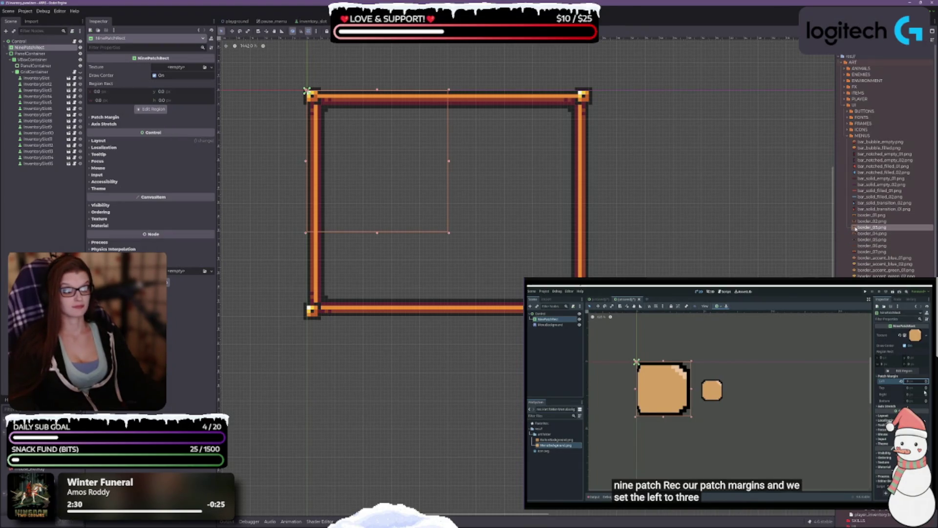
Step: Give the NinePatchRect the border_03.png texture and hide the PanelContainer's frame
mouse_move(855, 228)
mouse_move(855, 228)
mouse_down()
mouse_move(558, 142)
mouse_move(215, 95)
mouse_move(187, 71)
mouse_up()
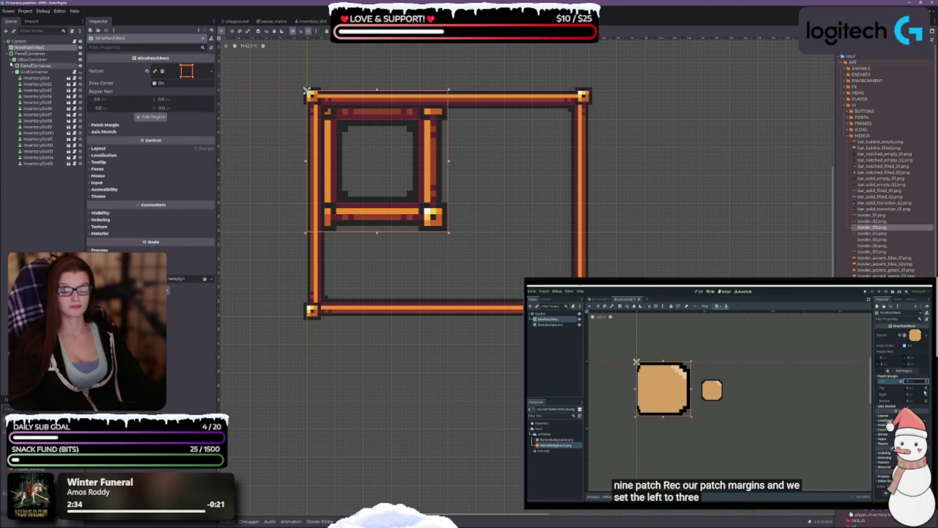
click(81, 54)
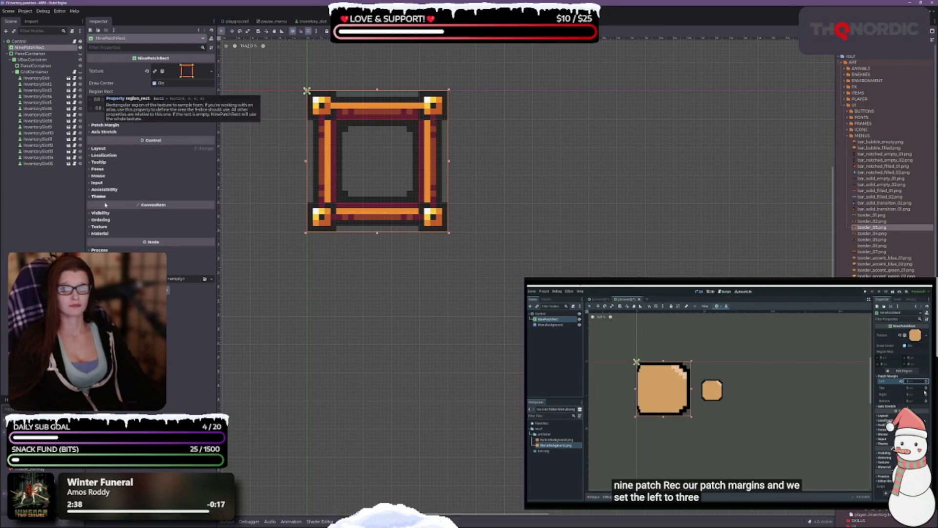
Step: Expand the Patch Margin, Axis Stretch and Layout sections, then bring up the texture region editor
click(97, 126)
click(104, 164)
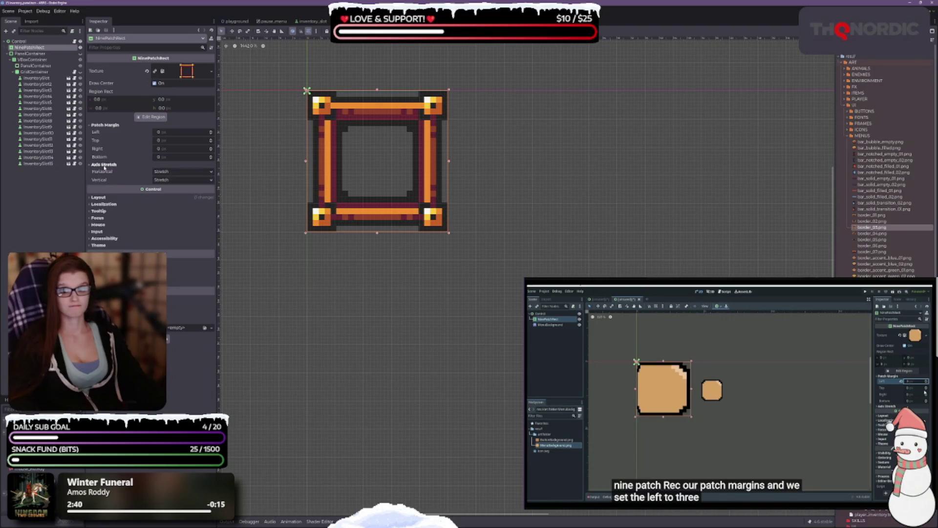
click(99, 197)
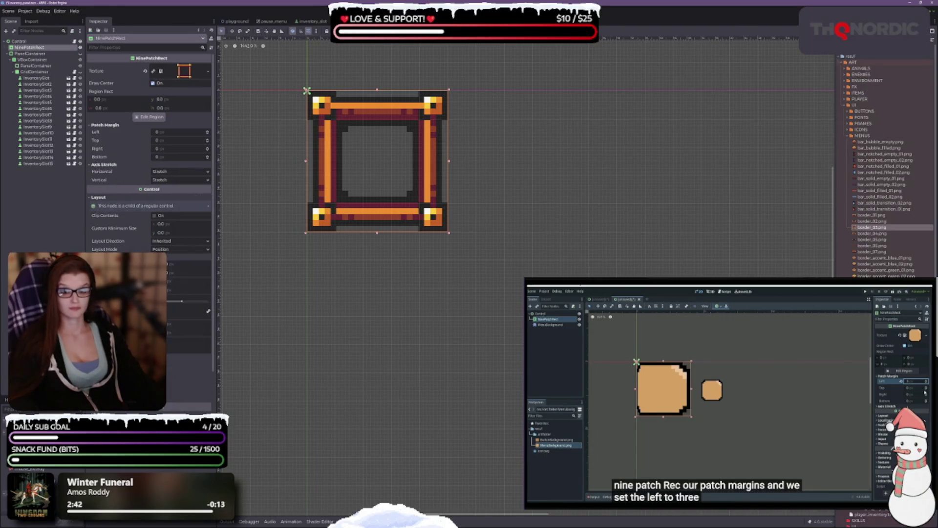
scroll(149, 146, down, 3)
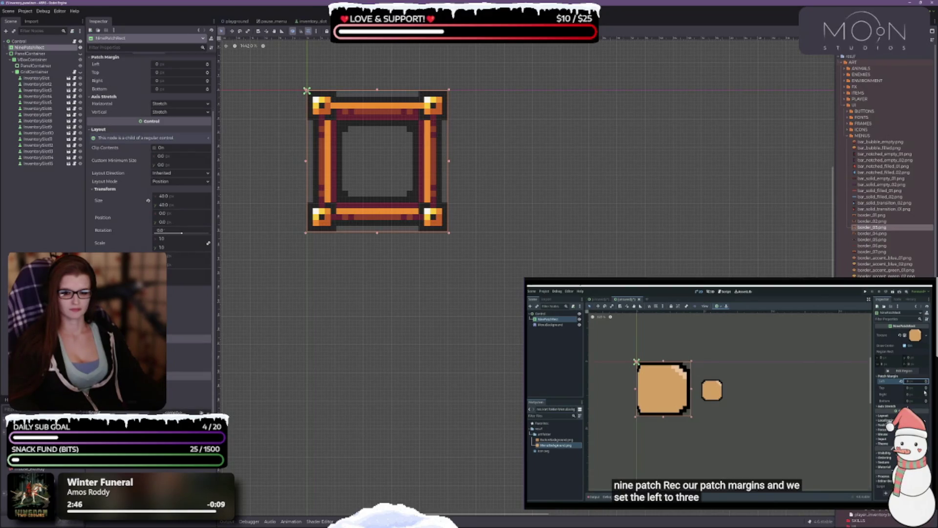
scroll(157, 119, up, 3)
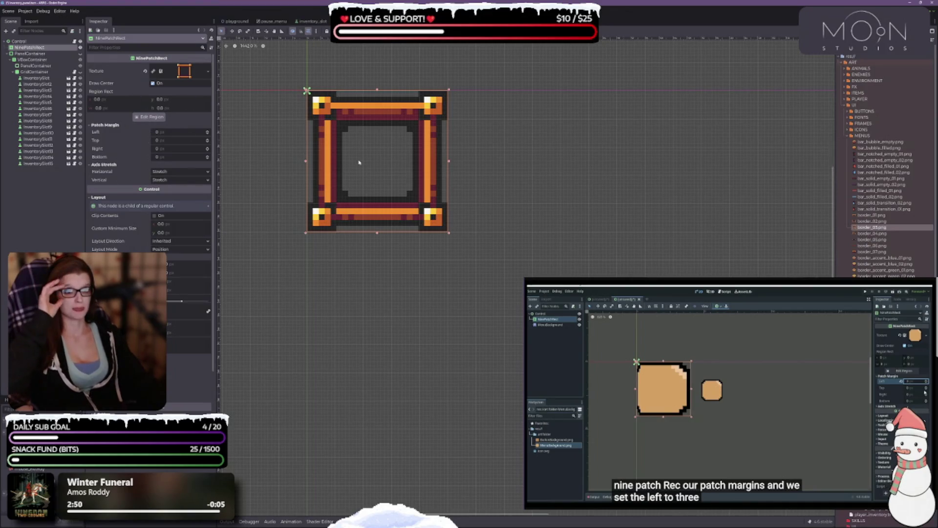
scroll(359, 163, up, 1)
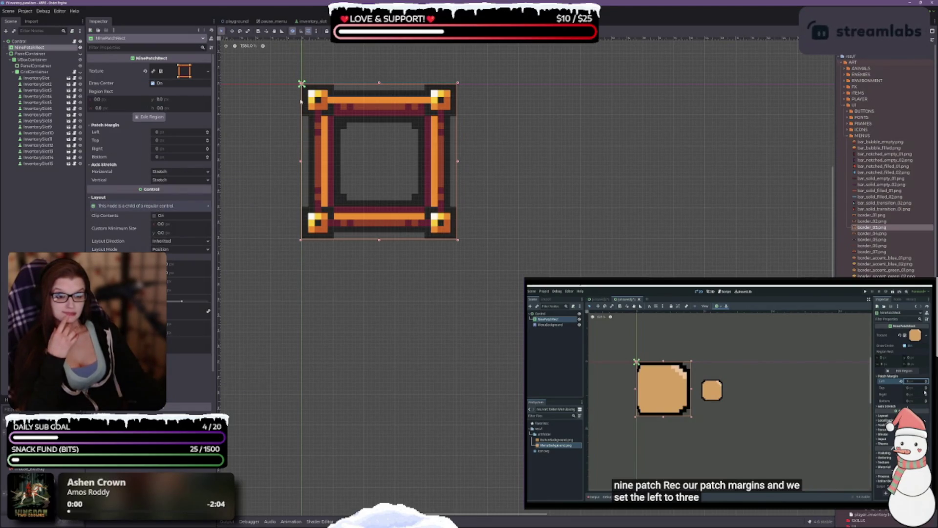
drag(409, 154, 430, 190)
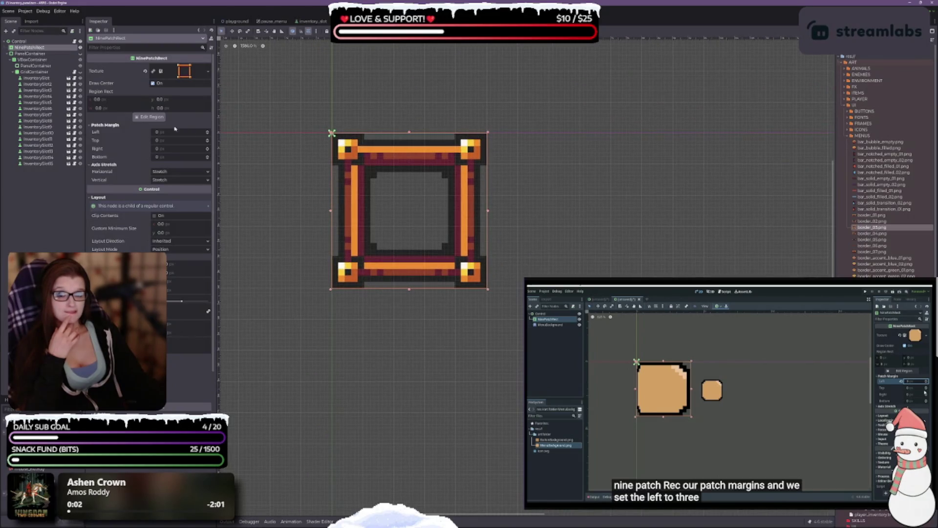
click(150, 117)
scroll(454, 273, down, 3)
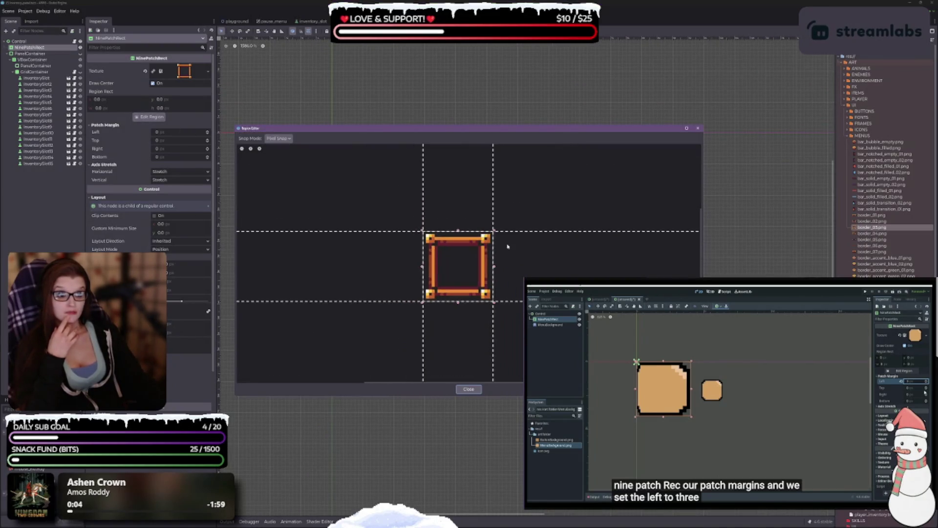
Step: Raise the left patch margin with the spinner and set top, right and bottom margins to 8
scroll(470, 259, up, 2)
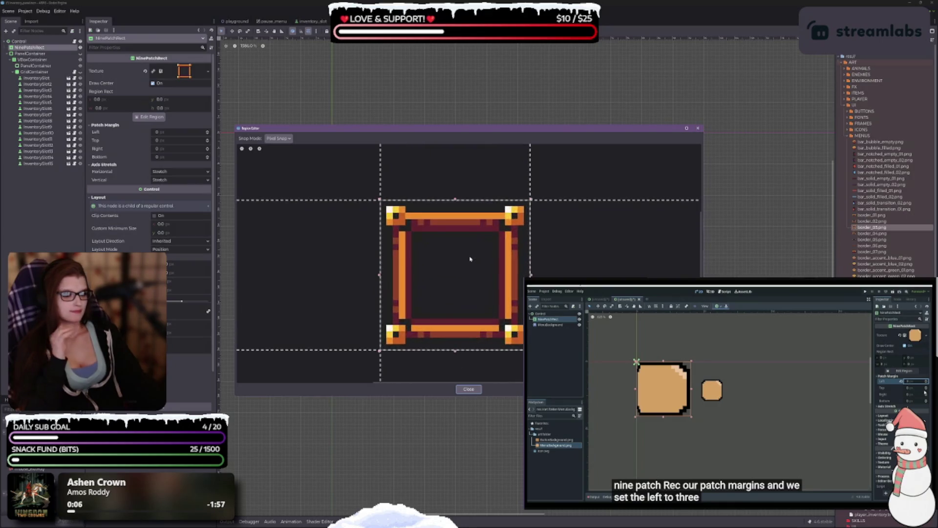
click(698, 129)
scroll(428, 279, down, 2)
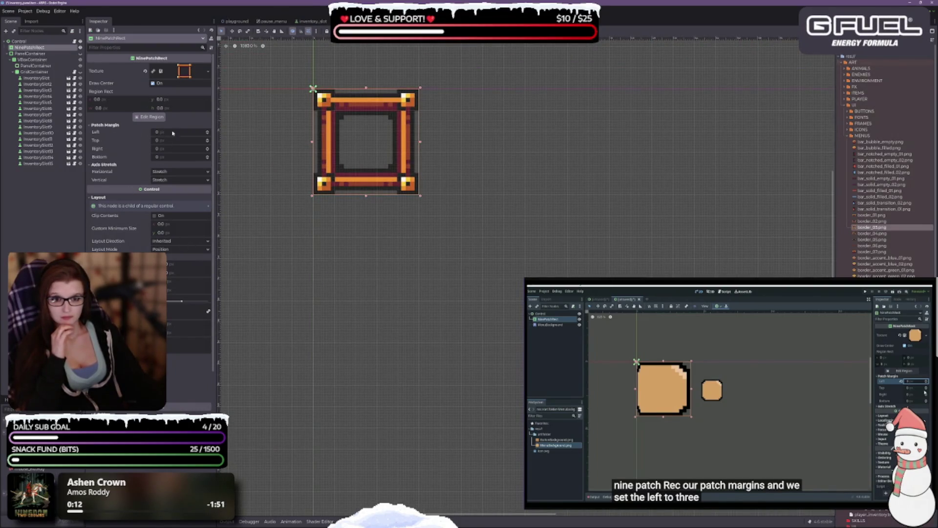
click(208, 132)
click(207, 132)
click(207, 132)
click(208, 132)
click(208, 132)
click(208, 132)
click(207, 132)
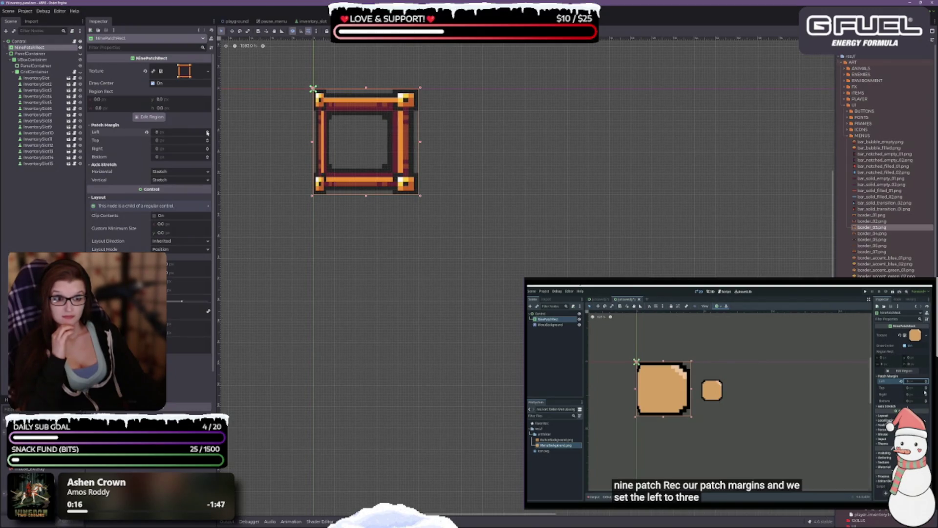
click(181, 140)
key(Tab)
text(8)
key(Tab)
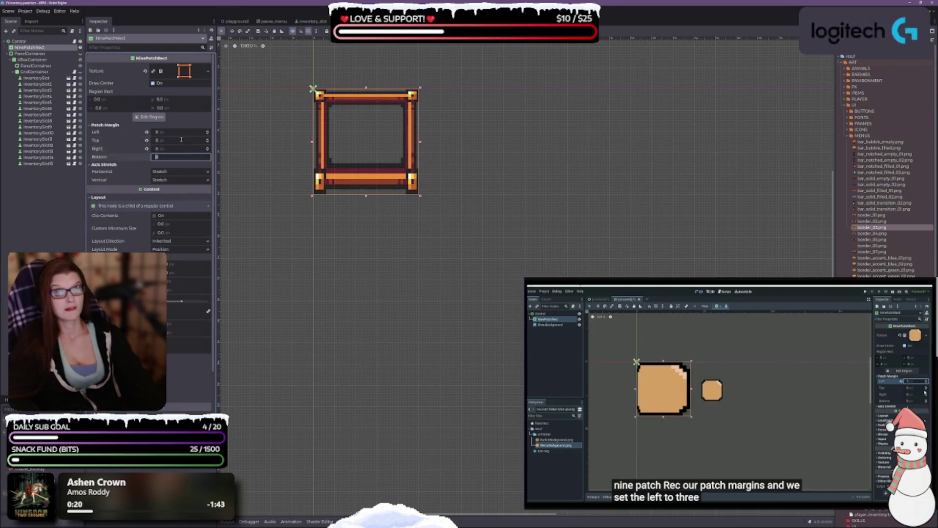
key(Return)
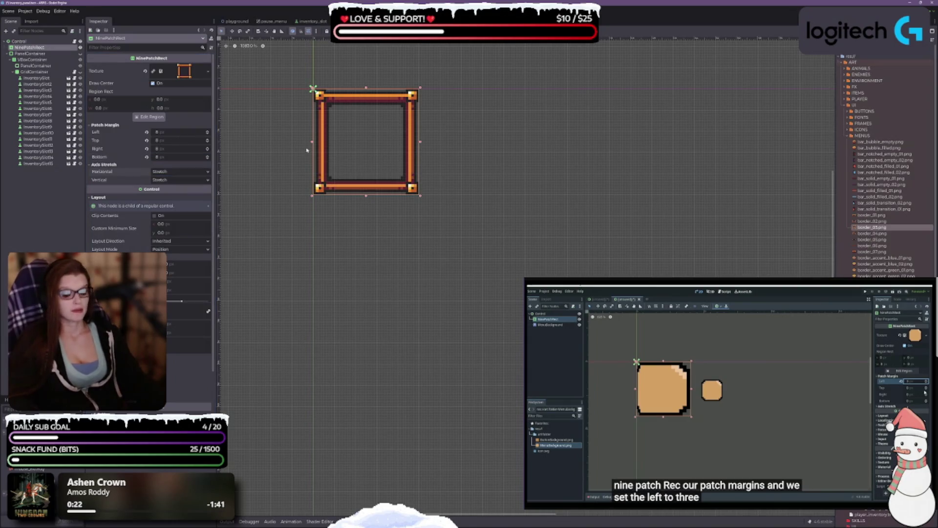
Step: Set both Horizontal and Vertical Axis Stretch to Tile Fit
scroll(347, 177, up, 2)
scroll(347, 177, up, 2)
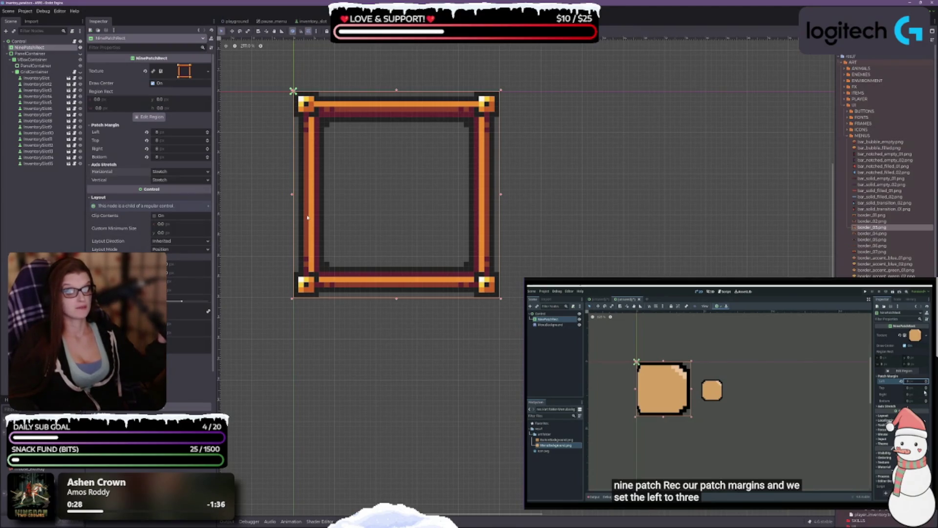
click(156, 171)
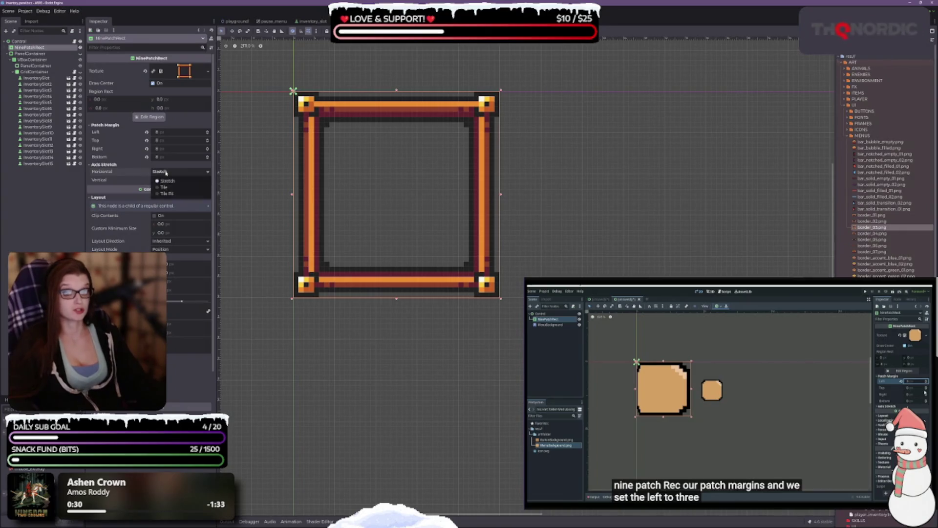
click(166, 194)
click(166, 180)
click(169, 202)
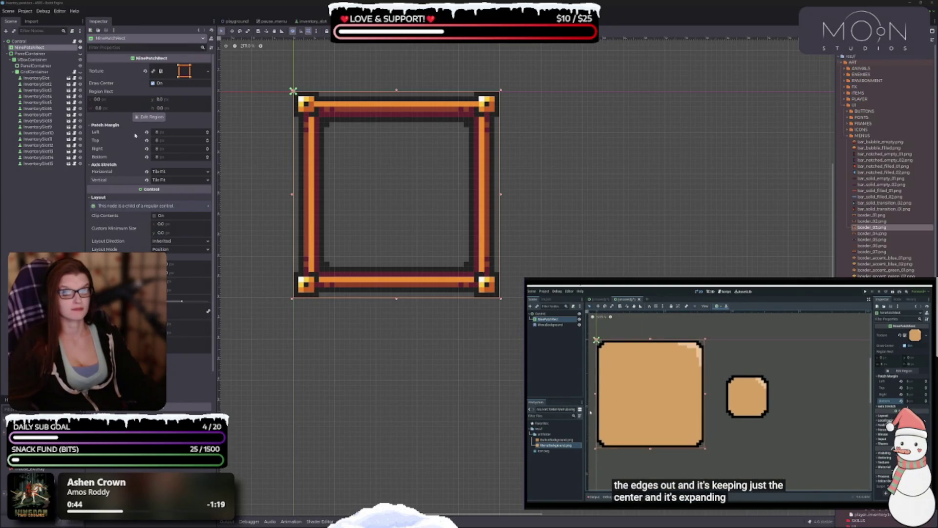
Step: Recheck the margins in the region editor, close it, and centre the frame in view
click(151, 117)
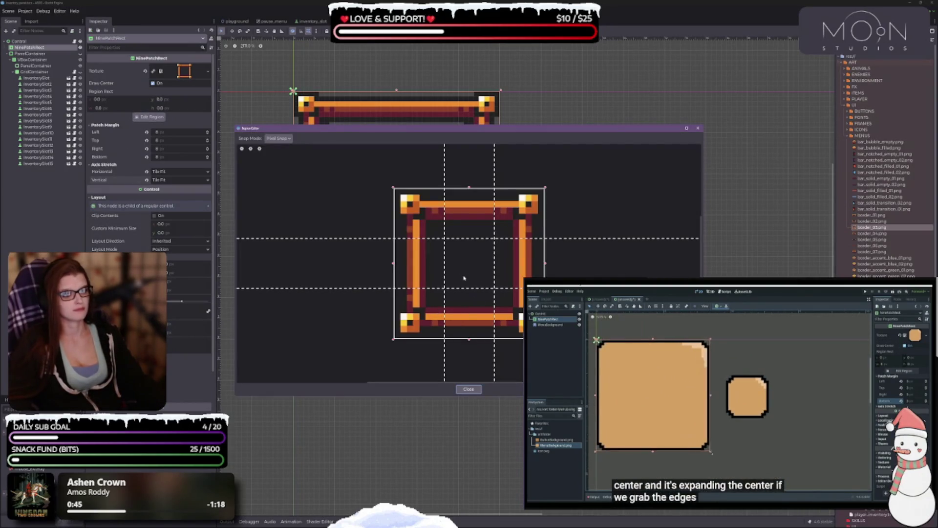
click(468, 390)
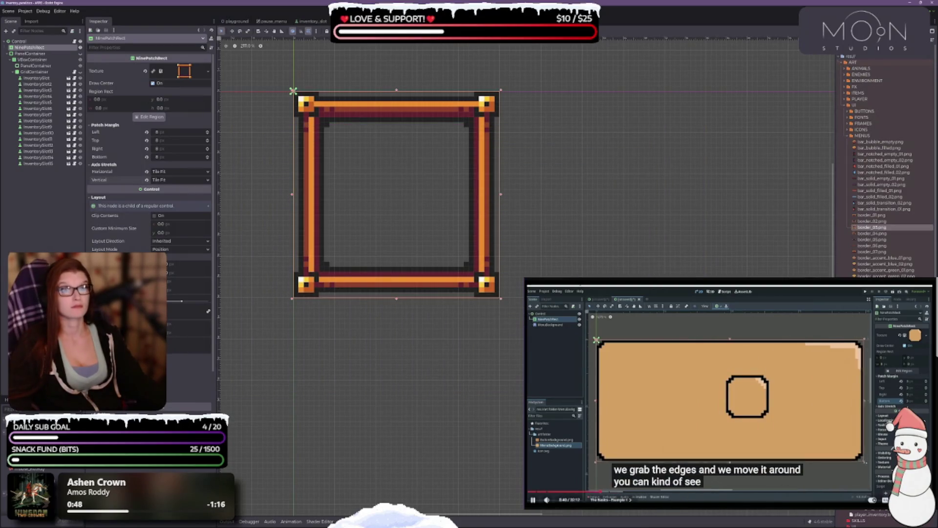
scroll(497, 260, down, 4)
mouse_move(517, 268)
mouse_down()
mouse_move(429, 209)
mouse_move(527, 251)
mouse_move(649, 421)
mouse_move(699, 332)
mouse_move(623, 337)
mouse_move(634, 374)
mouse_move(482, 238)
mouse_move(502, 250)
mouse_up()
scroll(405, 191, up, 1)
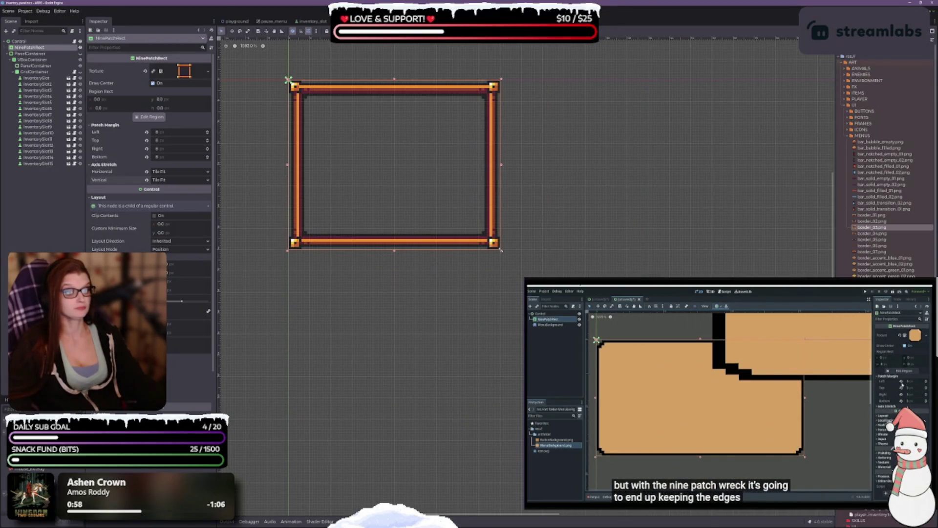
scroll(470, 269, up, 3)
drag(504, 321, 424, 284)
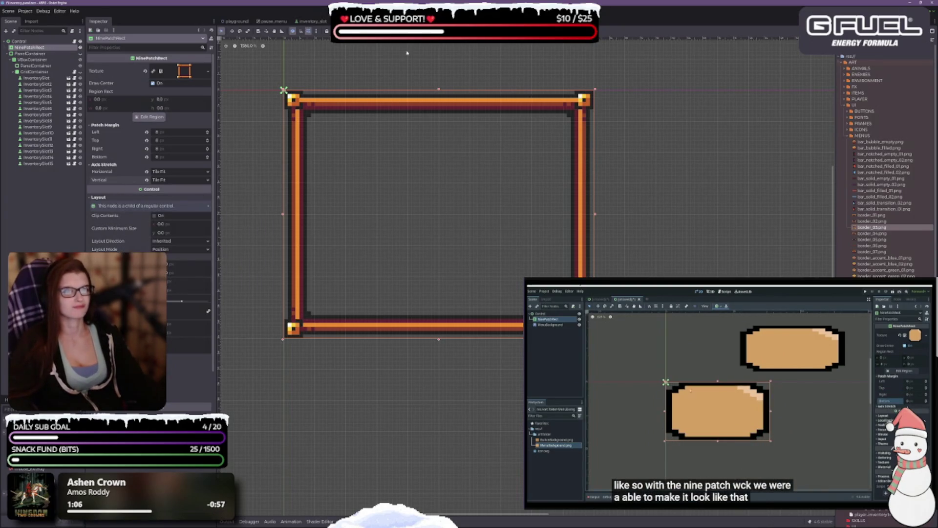
Step: Try an anchor preset on the frame, then undo it and the previous resize
click(378, 31)
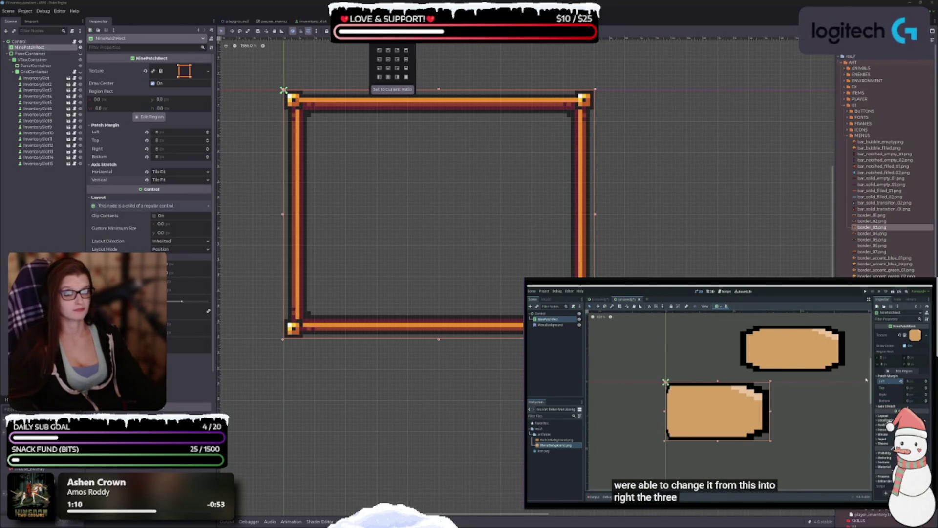
click(408, 78)
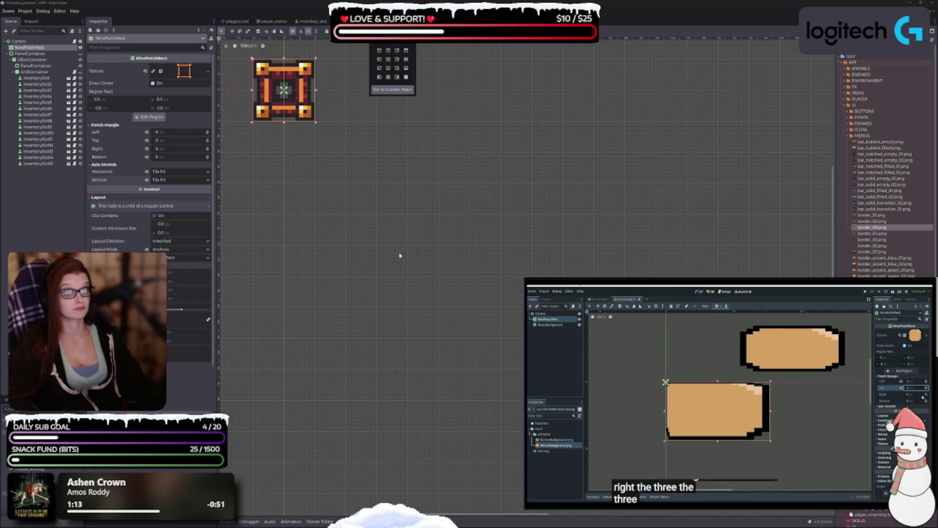
click(452, 161)
key(ctrl+z)
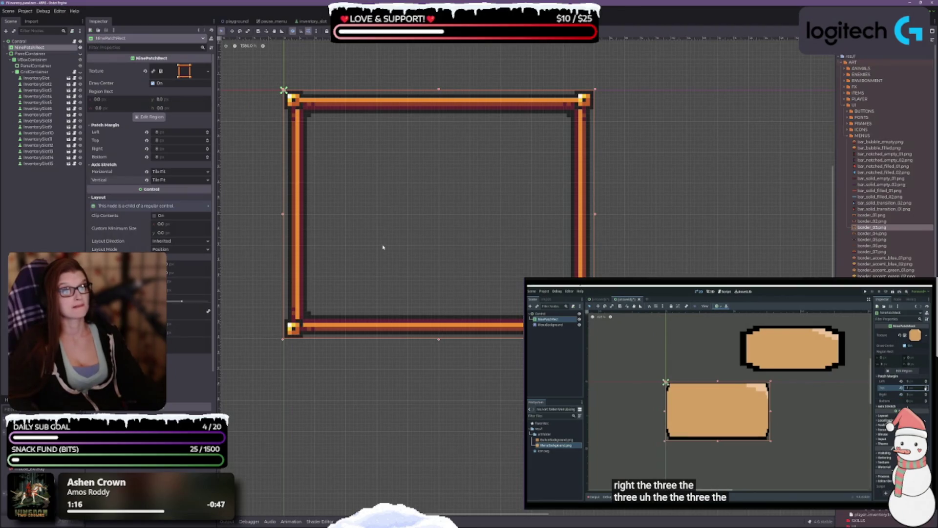
scroll(405, 228, up, 2)
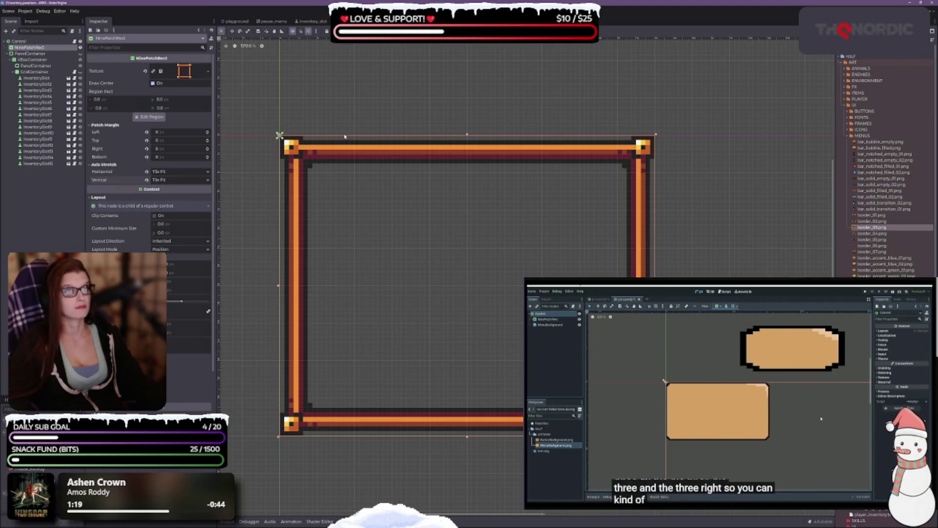
key(ctrl+z)
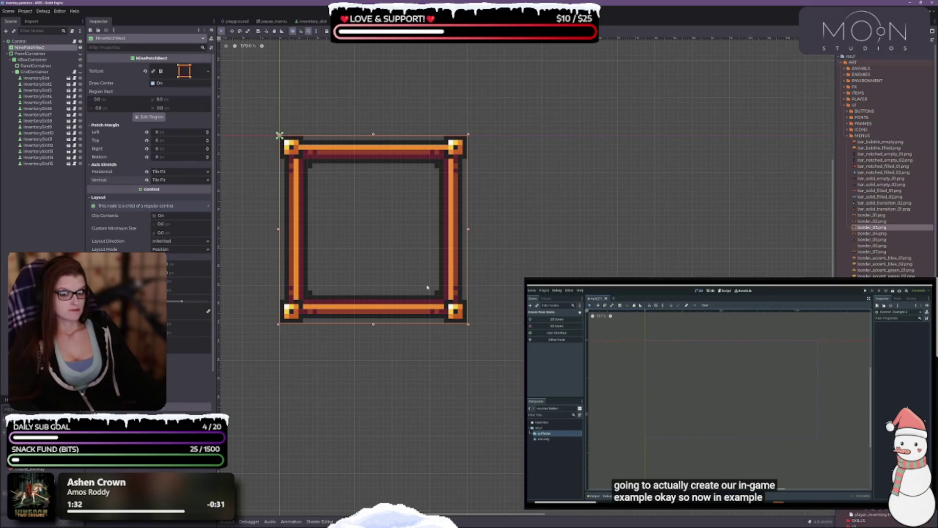
Step: Drag the frame's corner handle to stretch it into a larger, wider rectangle
scroll(459, 205, down, 3)
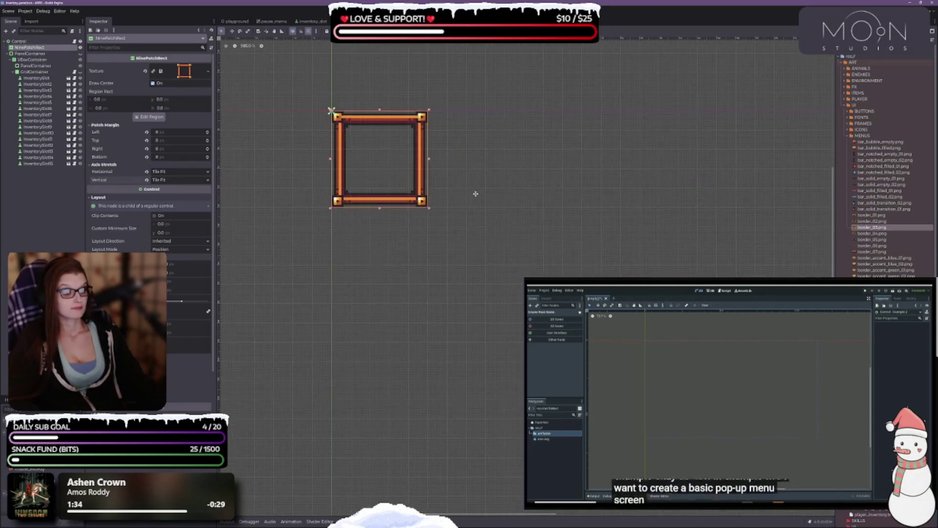
mouse_move(428, 208)
mouse_down()
mouse_move(544, 246)
mouse_move(489, 238)
mouse_move(504, 225)
mouse_up()
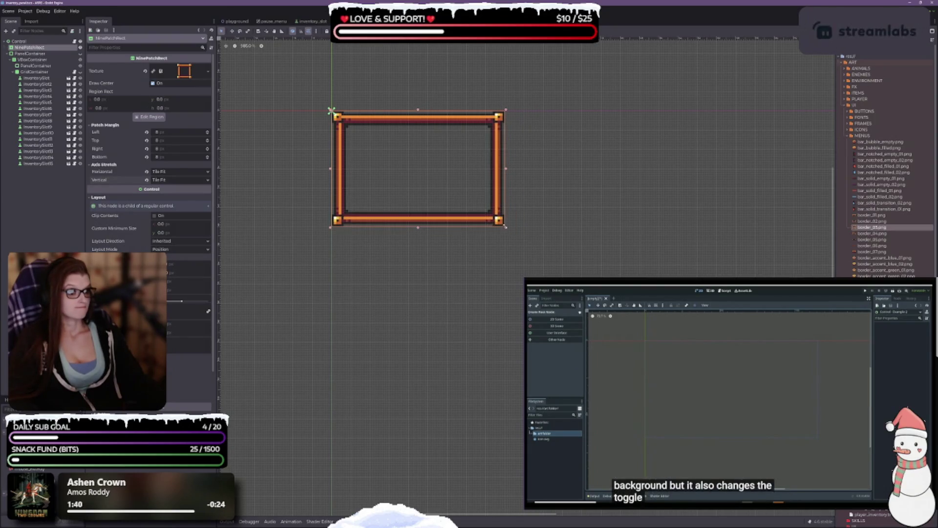
scroll(503, 225, up, 4)
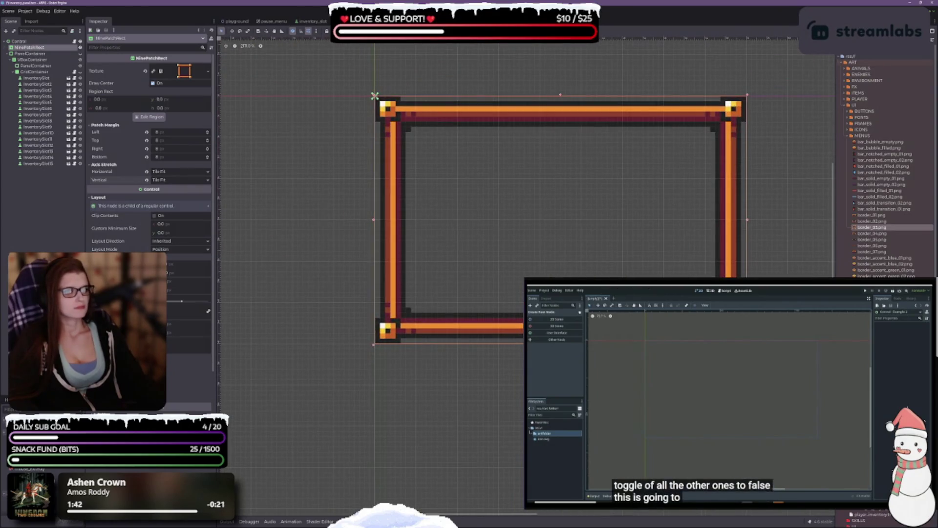
scroll(478, 222, right, 5)
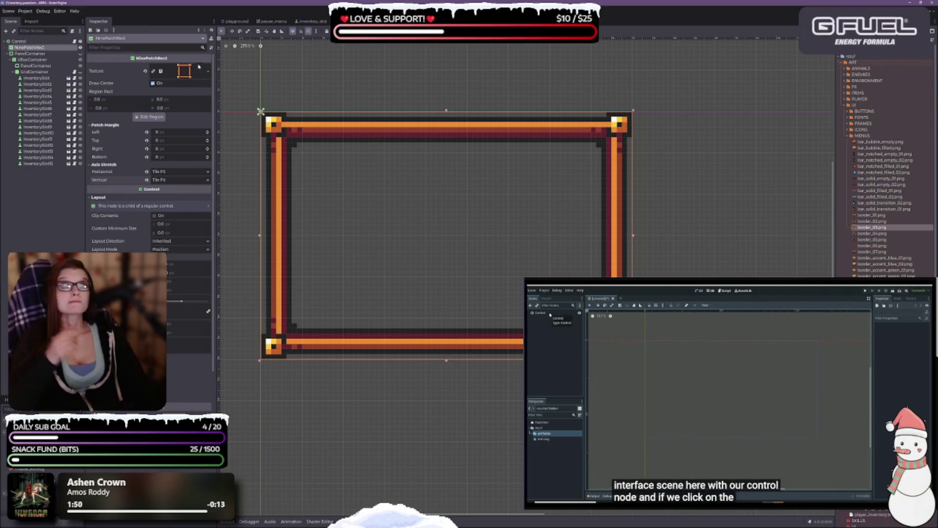
click(20, 41)
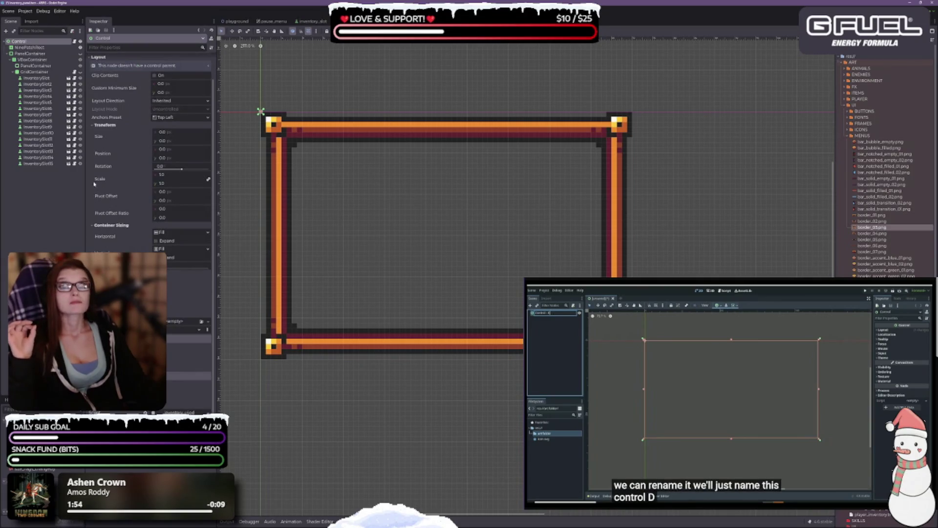
click(29, 47)
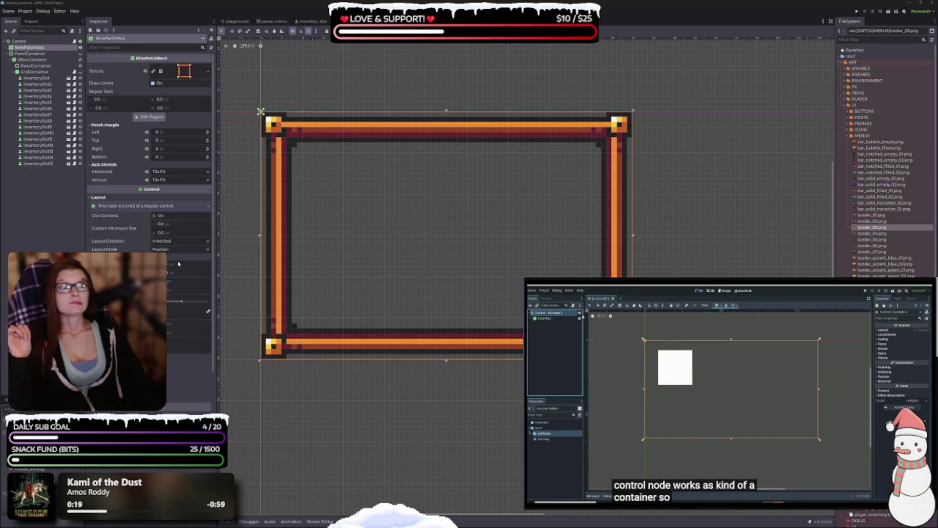
click(30, 54)
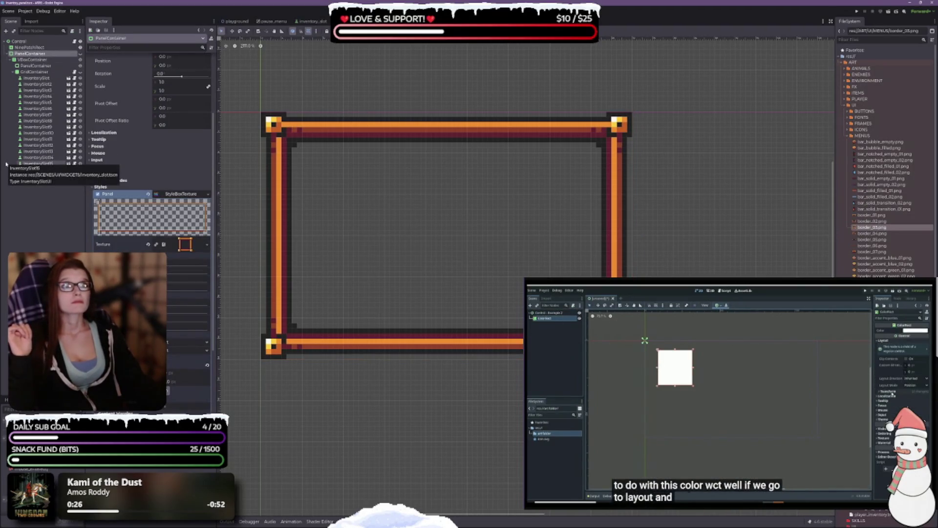
click(29, 47)
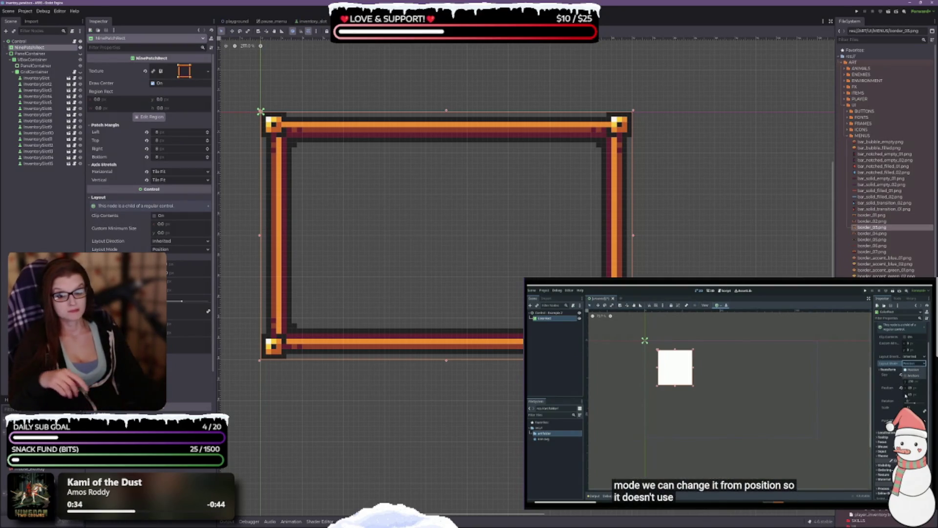
Step: Switch the frame's layout mode to Anchors and anchor it to Center
click(157, 250)
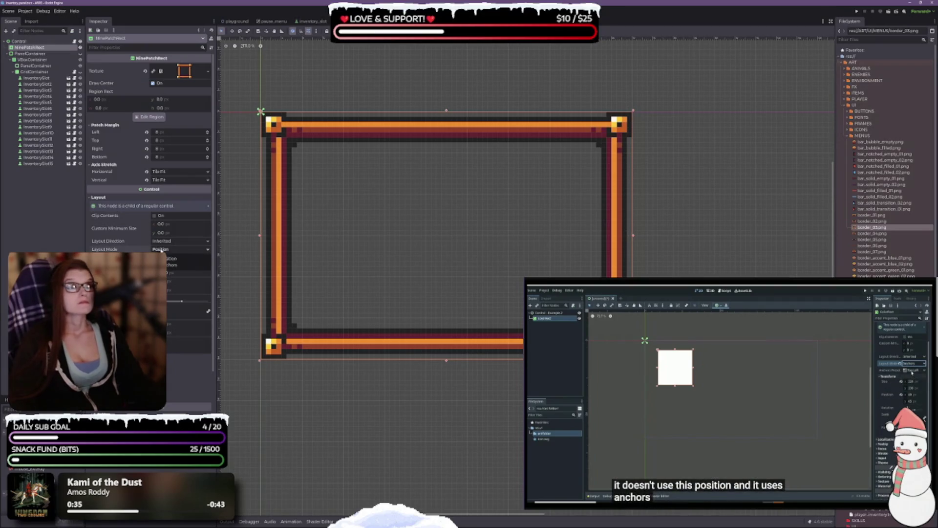
click(167, 264)
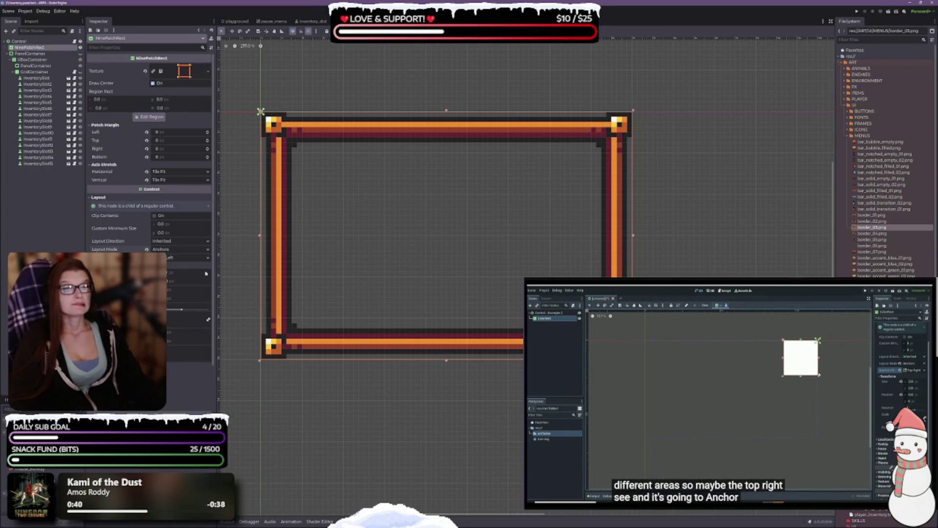
click(178, 257)
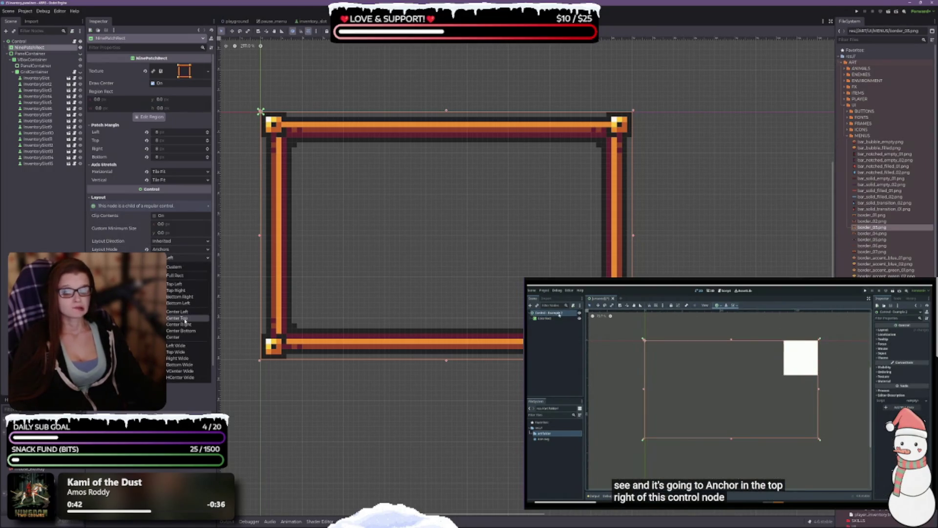
click(173, 337)
scroll(379, 215, down, 3)
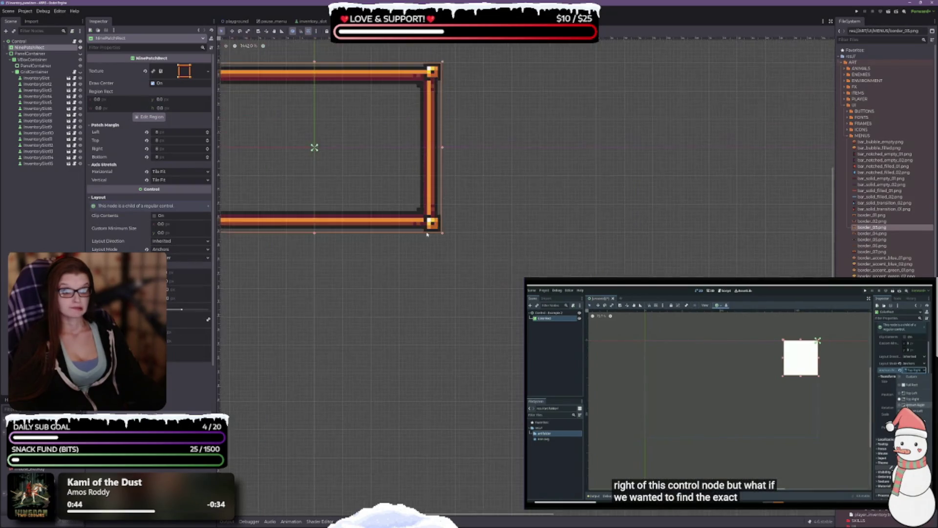
drag(379, 215, 435, 260)
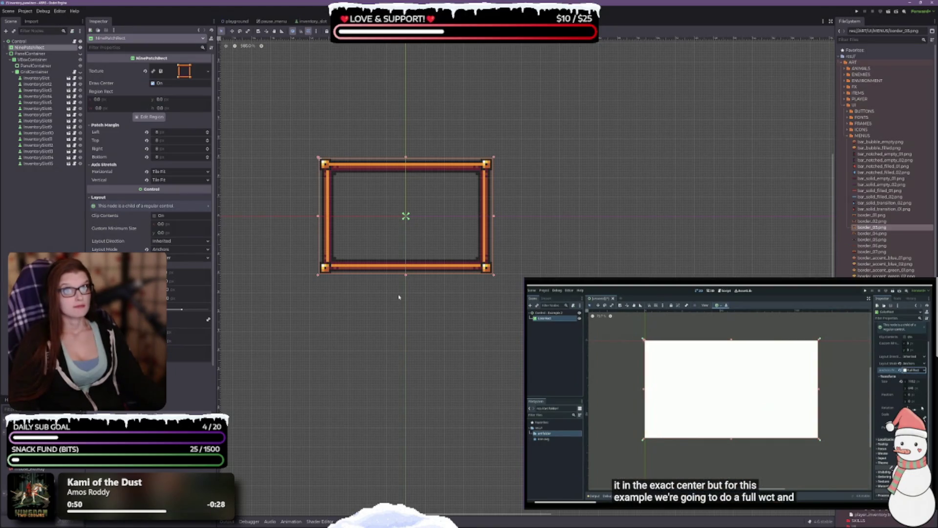
Step: Try the Top Left anchor preset, then re-anchor the frame to Center
click(169, 258)
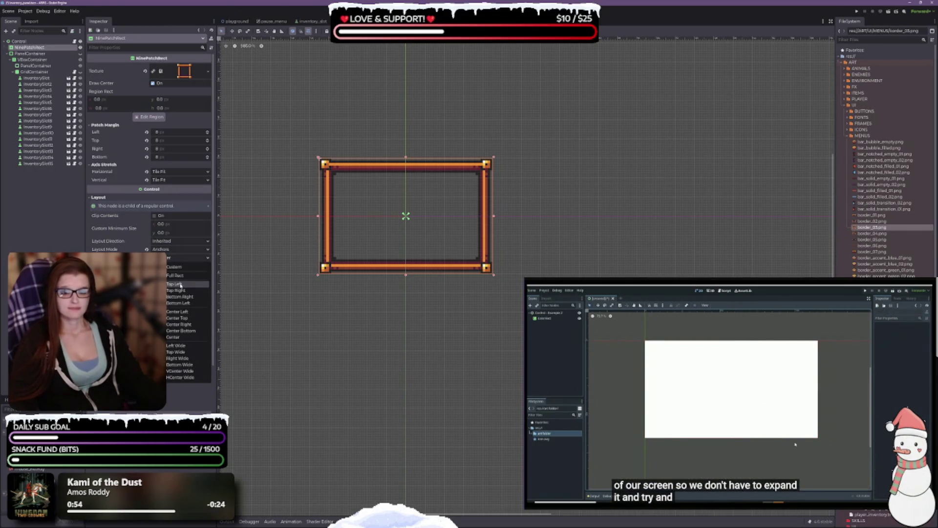
click(180, 284)
scroll(508, 303, up, 3)
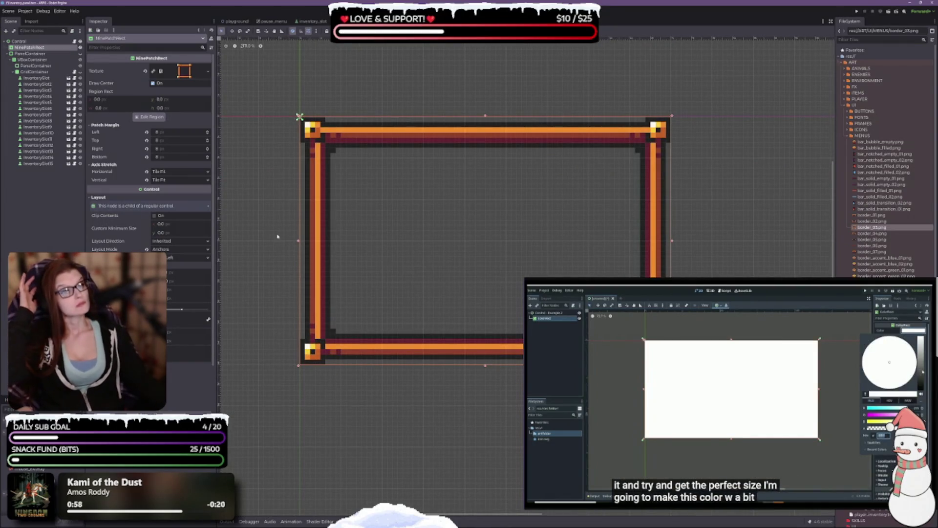
click(167, 259)
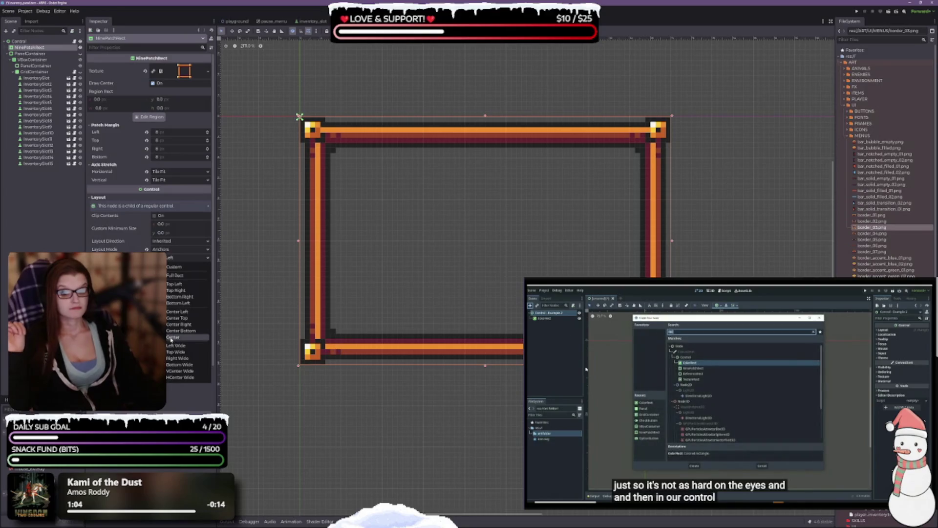
click(172, 338)
scroll(342, 310, down, 3)
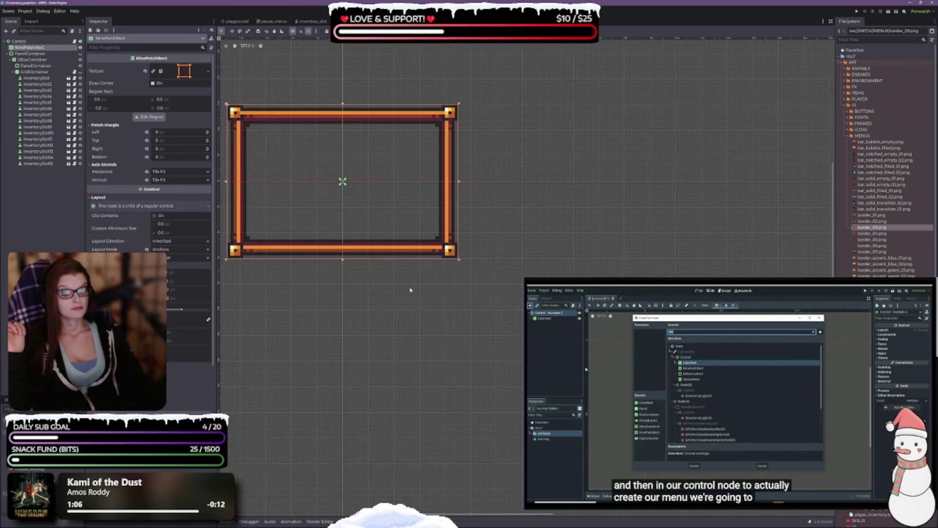
drag(410, 289, 507, 412)
scroll(507, 412, up, 1)
drag(555, 379, 496, 269)
click(725, 406)
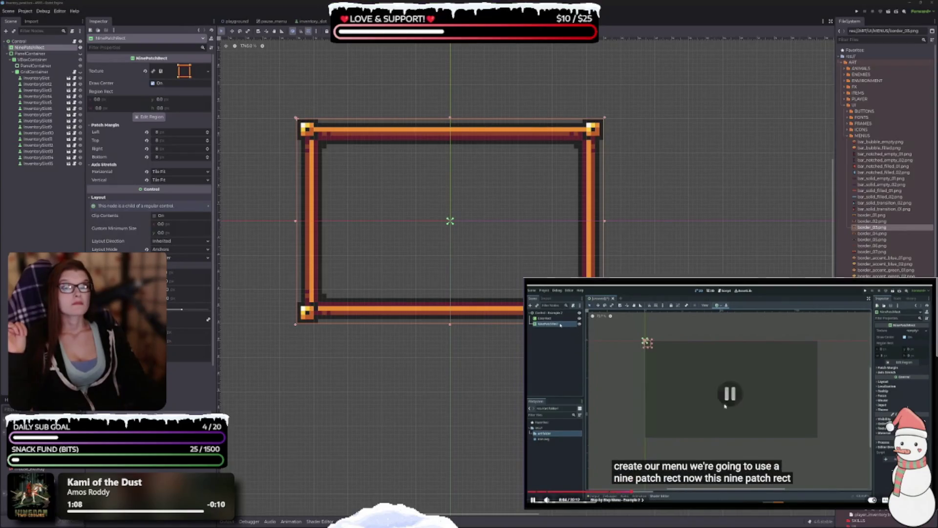
Step: Select the root Control and show its anchor preset choices
click(36, 42)
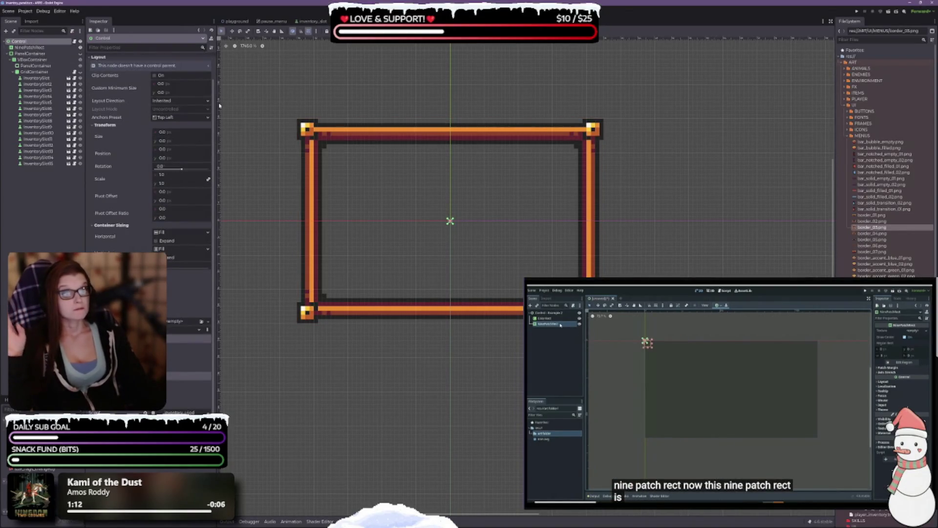
scroll(381, 191, down, 3)
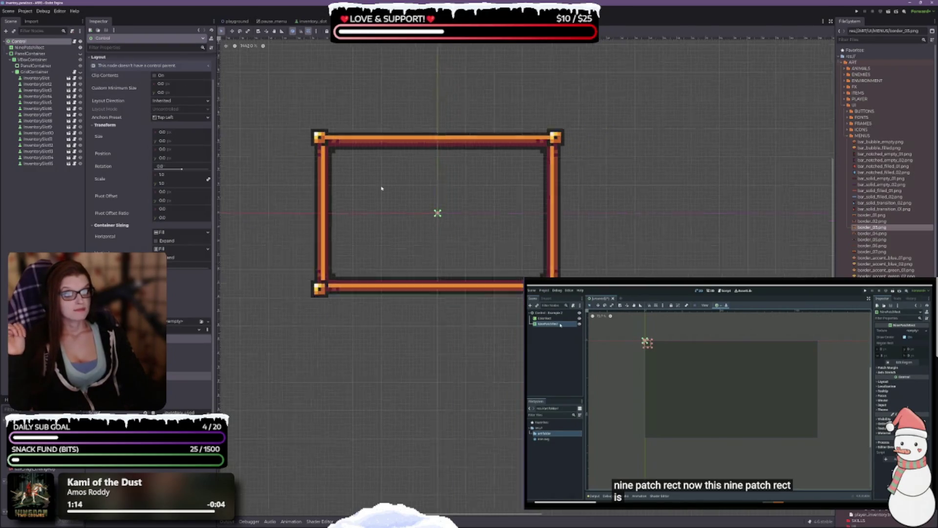
click(166, 118)
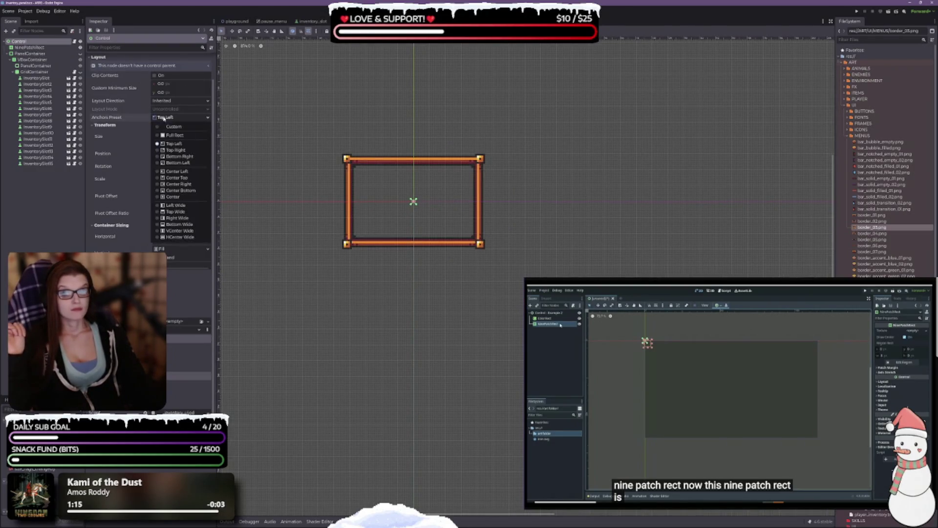
click(184, 200)
scroll(373, 172, down, 5)
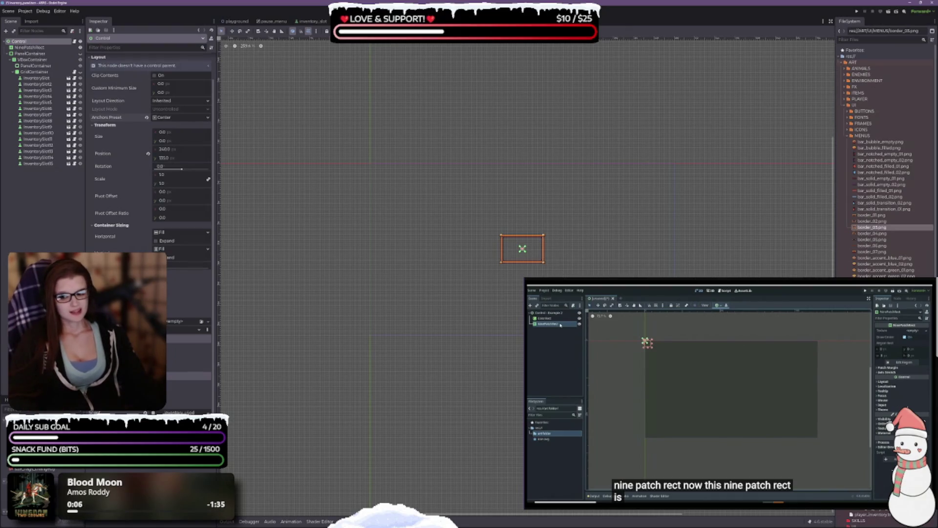
key(ctrl+z)
scroll(386, 181, up, 5)
scroll(400, 177, up, 4)
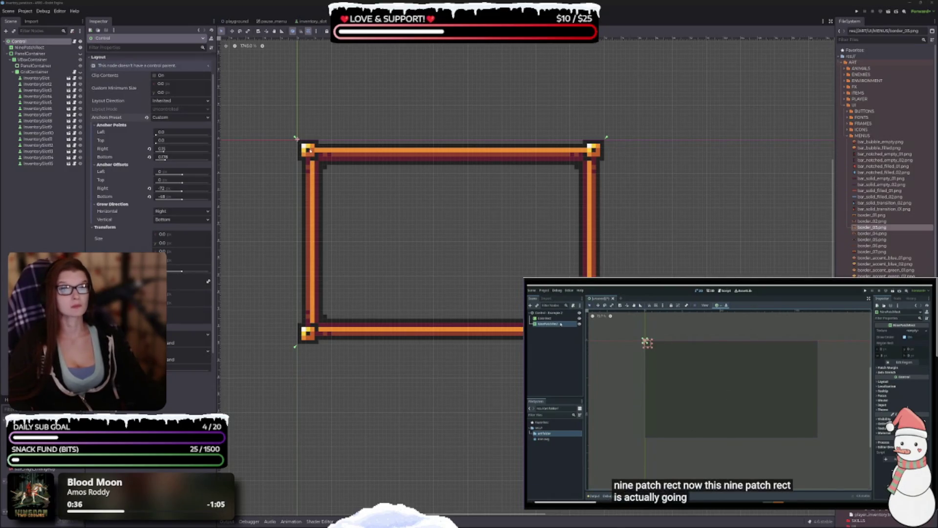
scroll(310, 150, down, 2)
scroll(329, 215, up, 5)
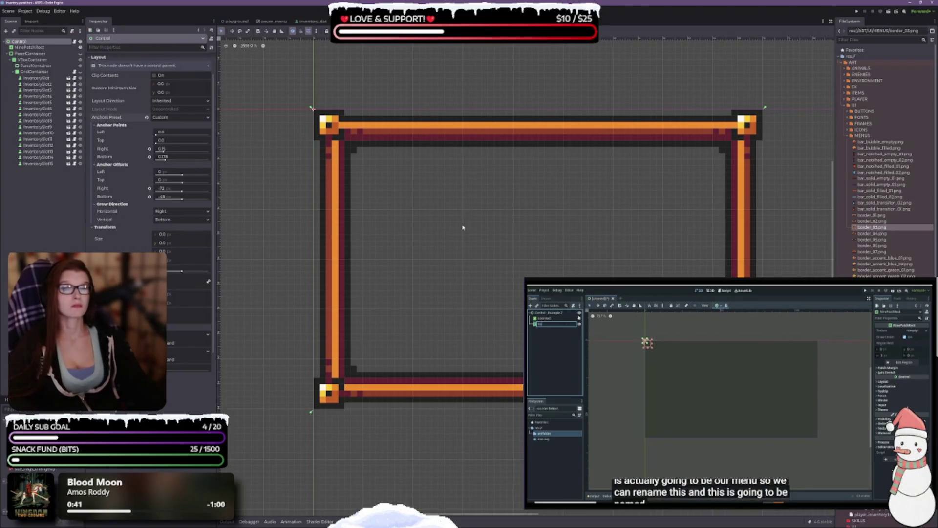
key(ctrl+z)
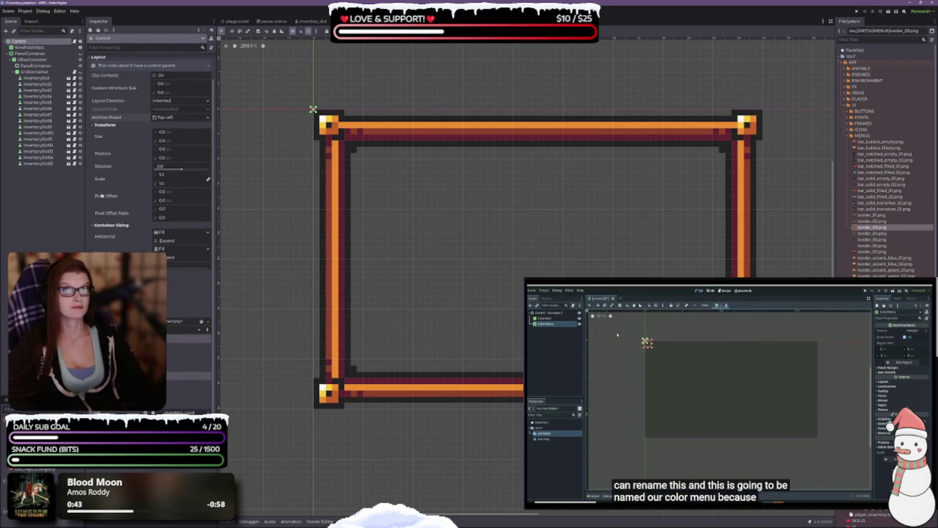
click(32, 46)
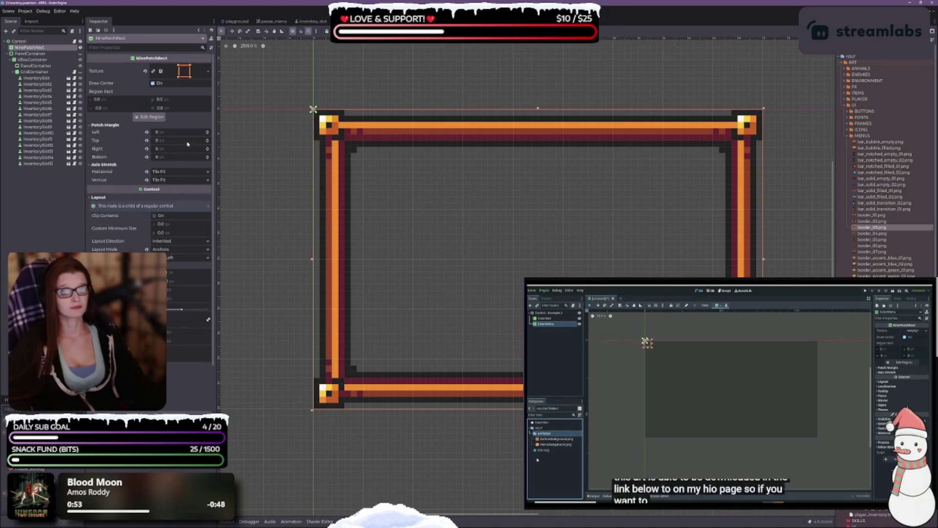
scroll(516, 230, down, 2)
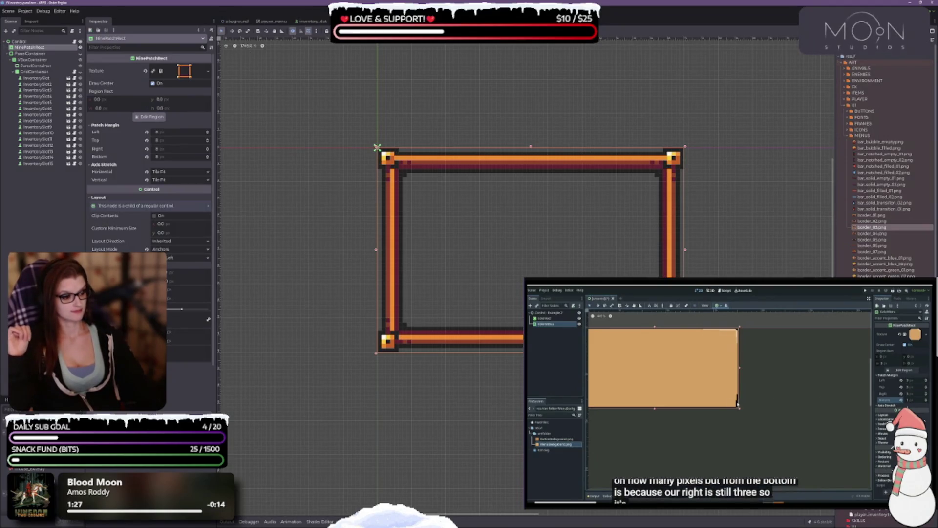
drag(498, 252, 464, 227)
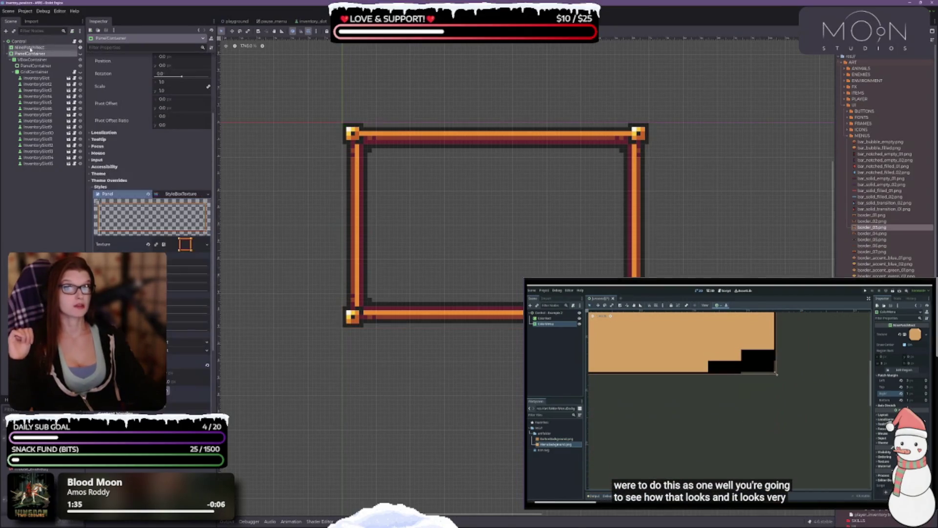
right_click(31, 48)
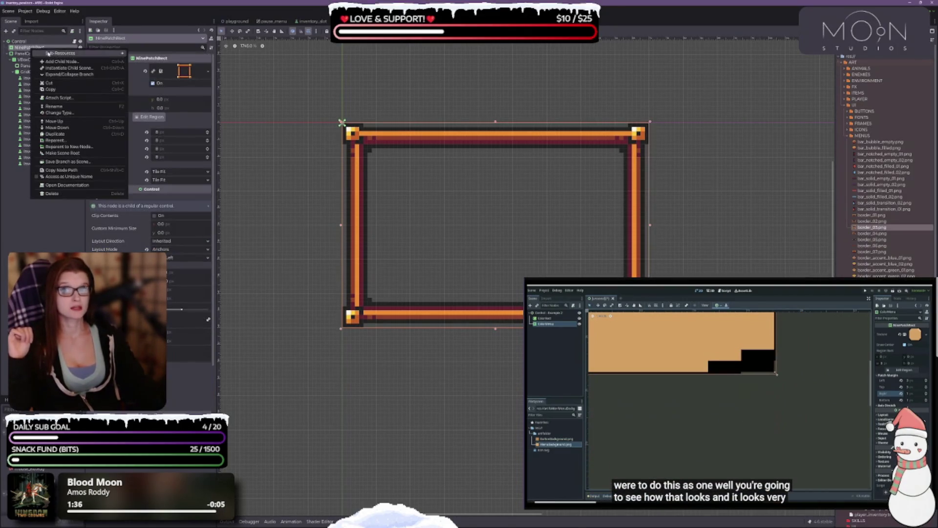
Step: Add a ColorRect as a child of the root Control
click(18, 41)
right_click(20, 42)
click(50, 55)
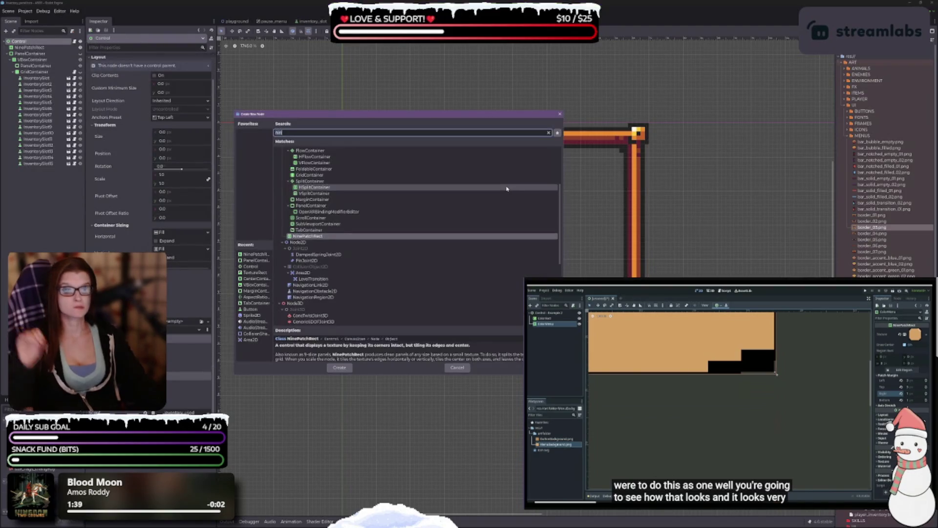
text(color)
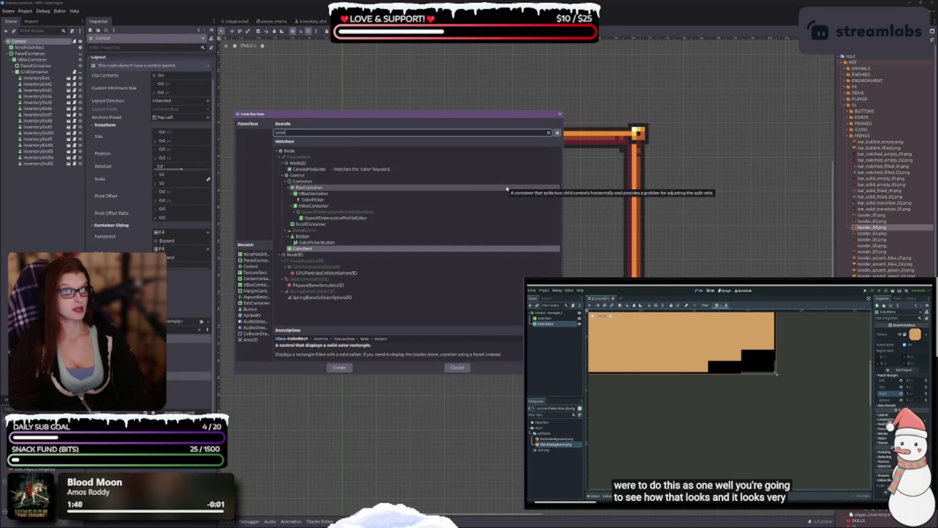
key(Escape)
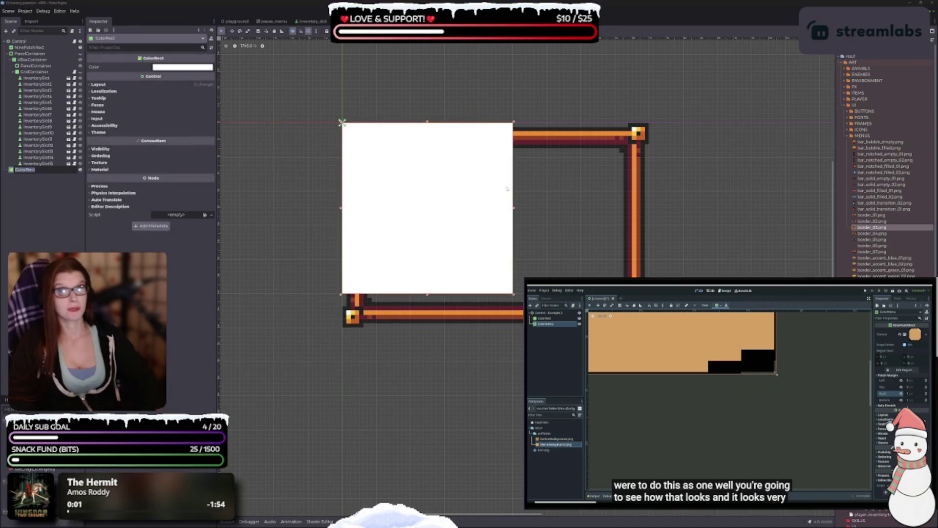
Step: Move the ColorRect above NinePatchRect so it draws behind the frame, and darken its fill to black
drag(22, 171, 34, 47)
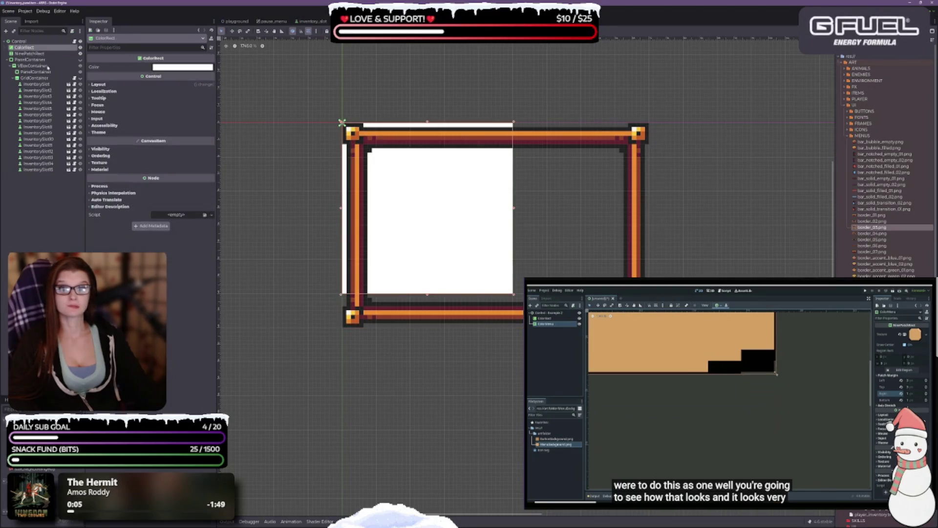
click(178, 66)
drag(214, 79, 215, 141)
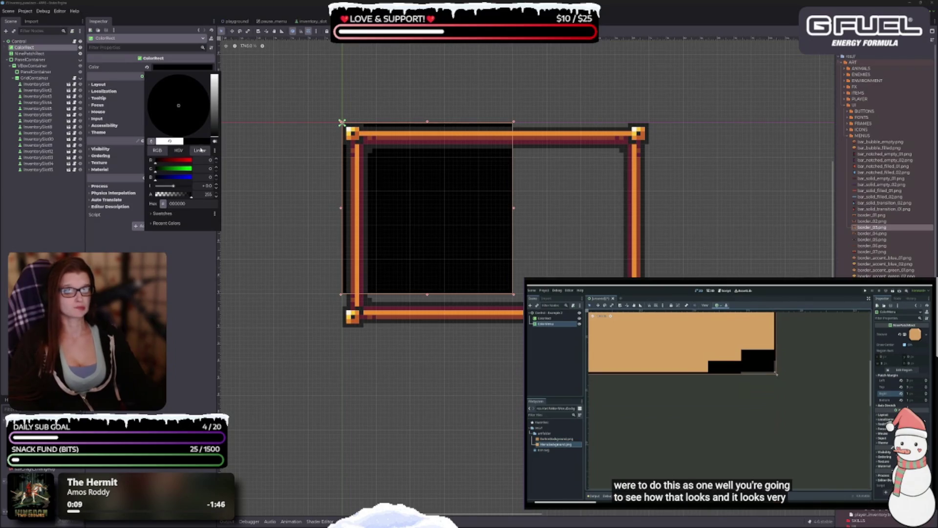
Step: Change the ColorRect's Color to hex 222222 and close the picker
click(151, 141)
click(353, 186)
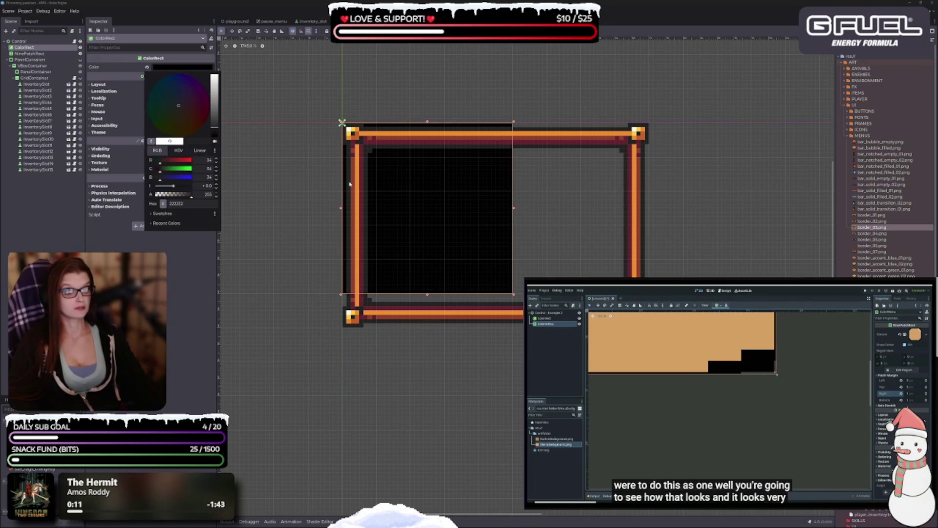
click(349, 183)
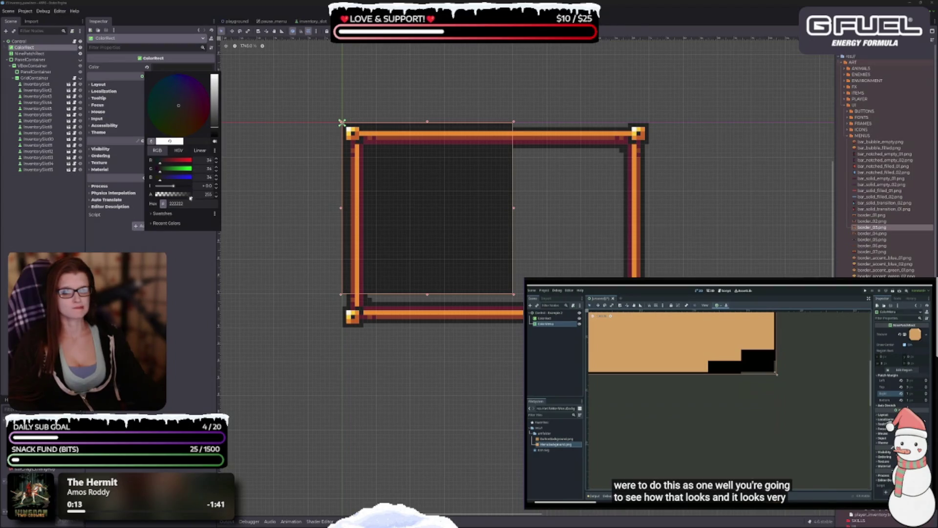
click(108, 209)
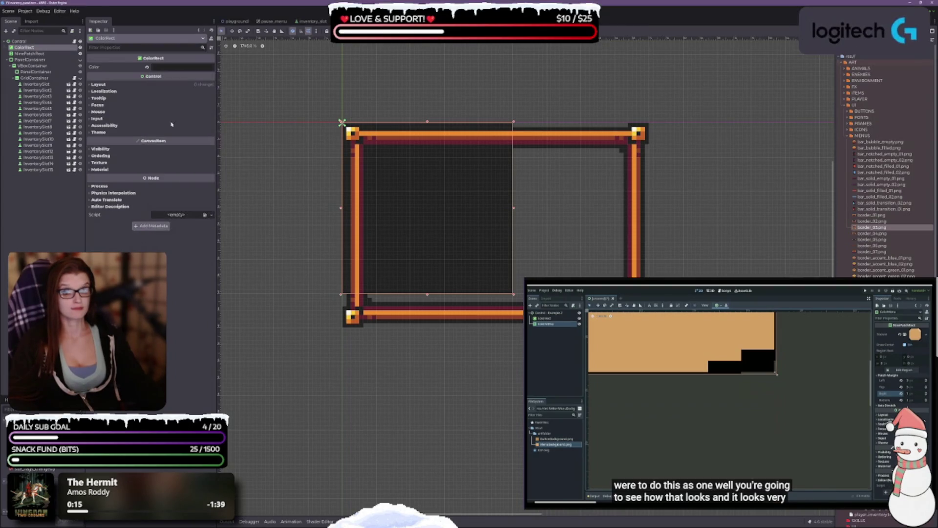
Step: Expand the ColorRect's Layout and Transform sections and set its Layout Mode to Anchors
click(93, 84)
click(105, 144)
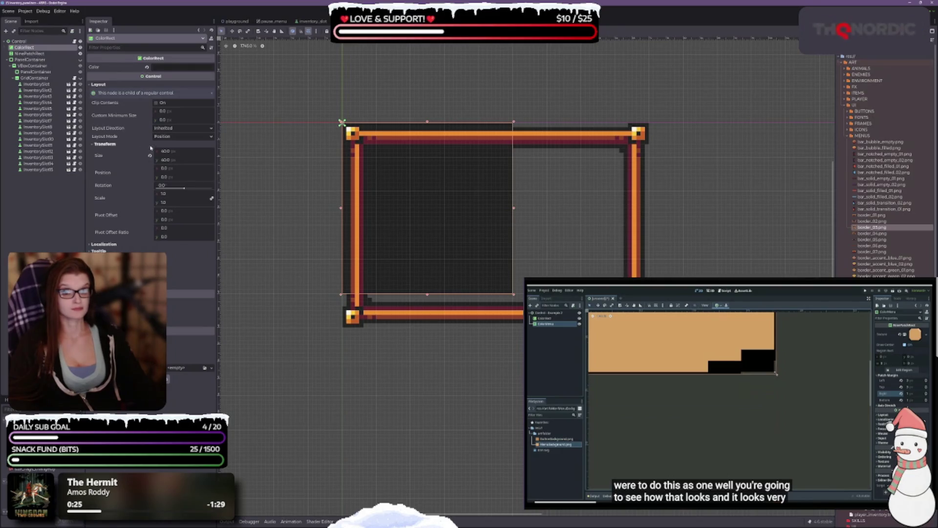
click(184, 137)
click(176, 154)
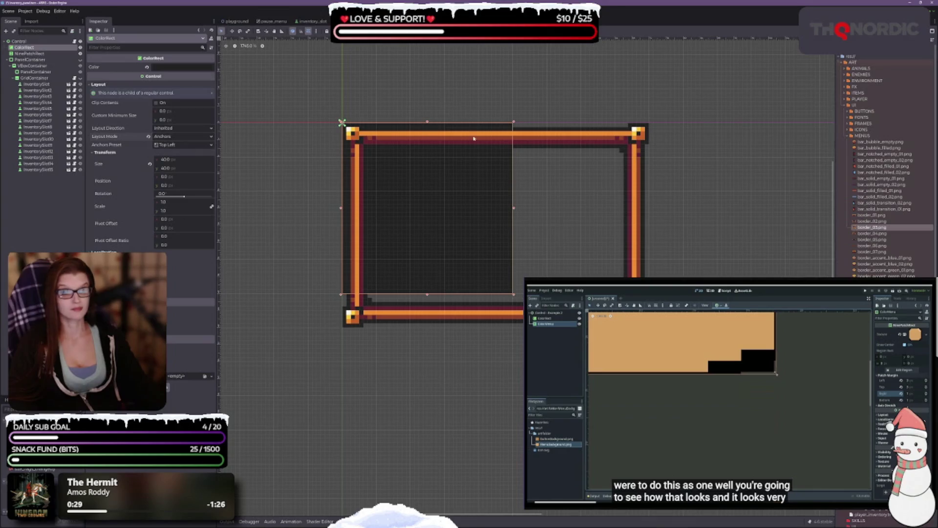
scroll(383, 203, up, 3)
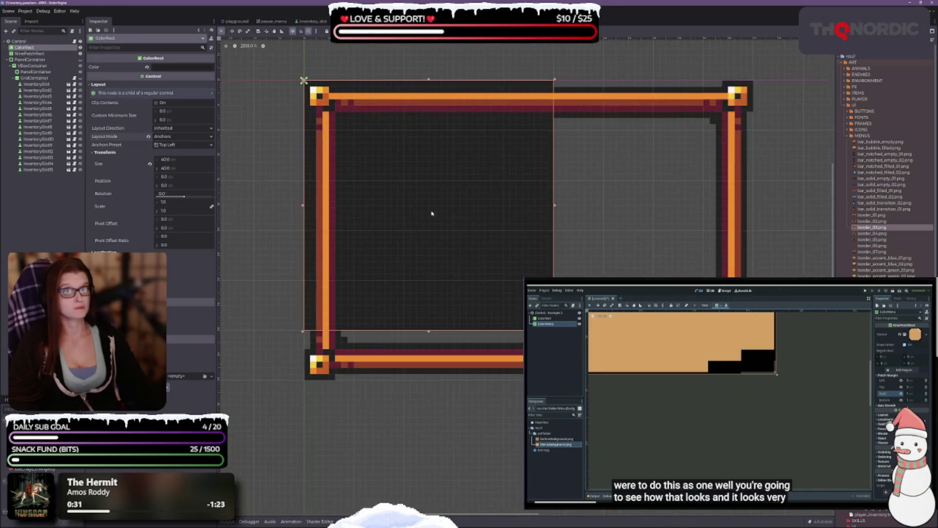
drag(445, 155, 459, 208)
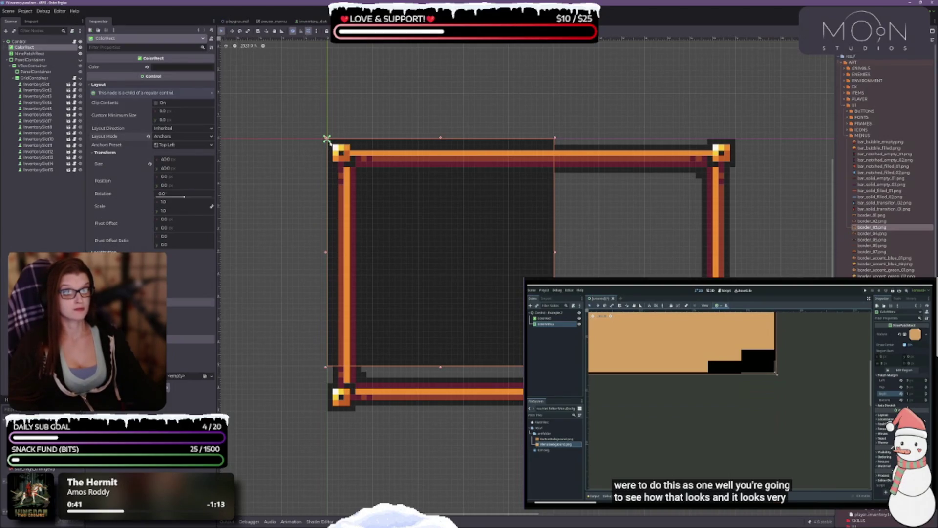
Step: Keep Top Left anchoring, enlarge the dark rect, and inset it 60 px from the frame's top and left
click(198, 144)
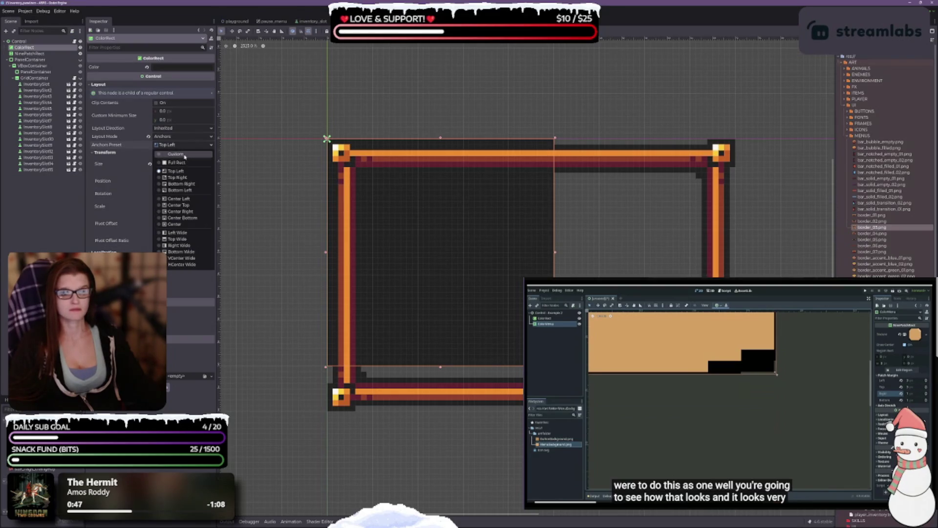
click(180, 146)
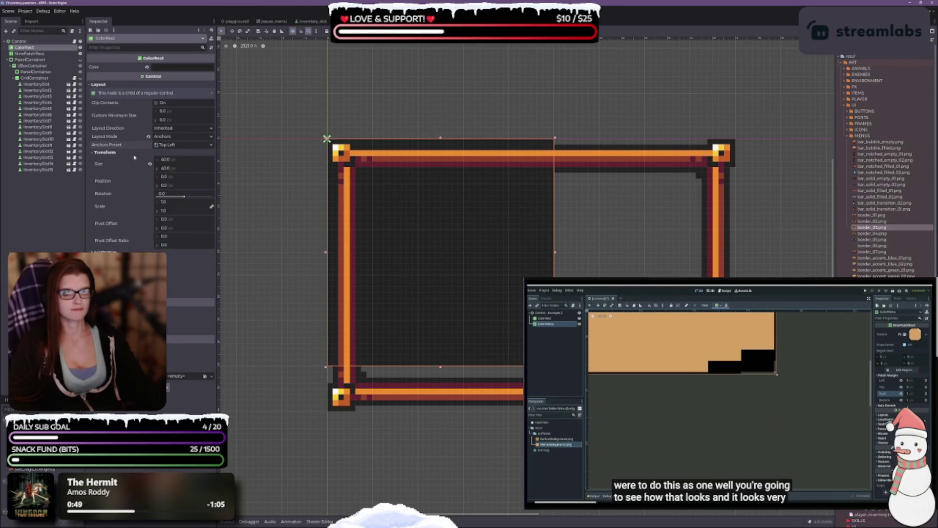
mouse_move(555, 367)
mouse_down()
mouse_move(702, 386)
mouse_move(703, 378)
mouse_up()
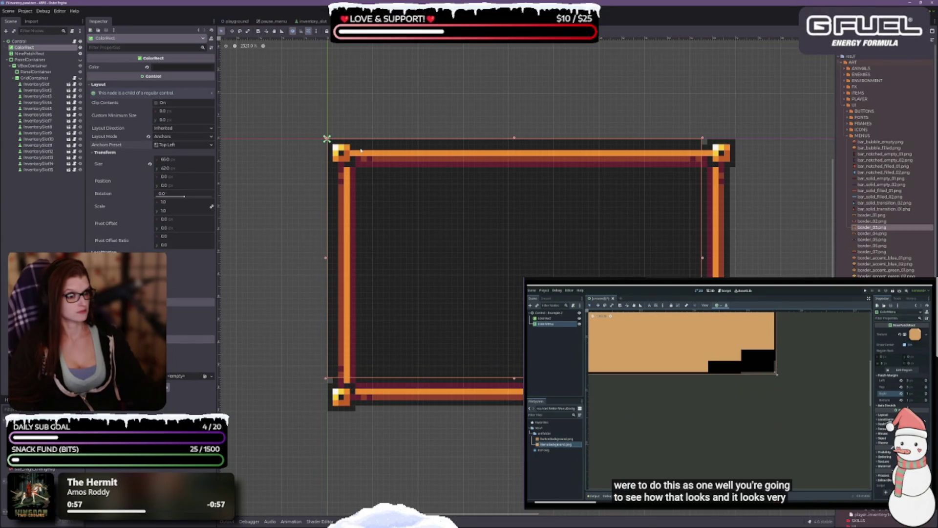
mouse_move(514, 139)
mouse_down()
mouse_move(512, 183)
mouse_move(508, 175)
mouse_up()
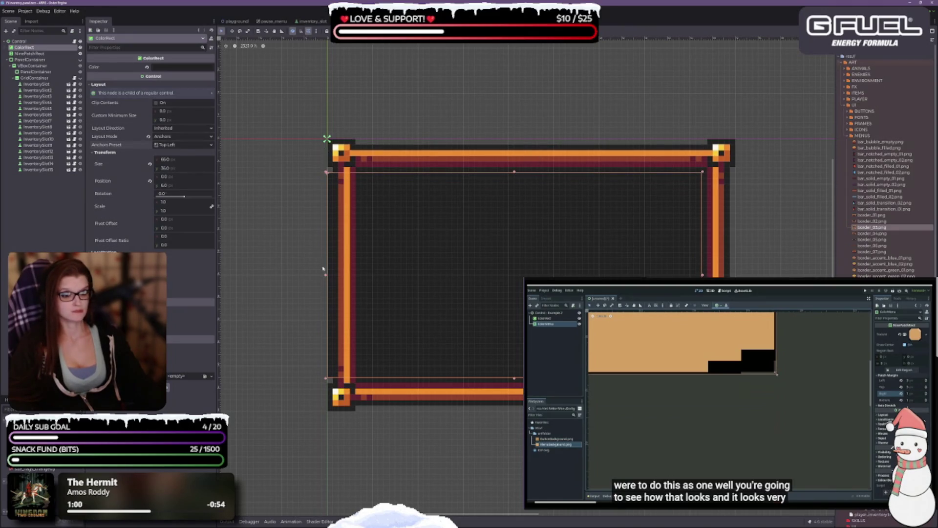
mouse_move(326, 276)
mouse_down()
mouse_move(379, 275)
mouse_move(362, 274)
mouse_up()
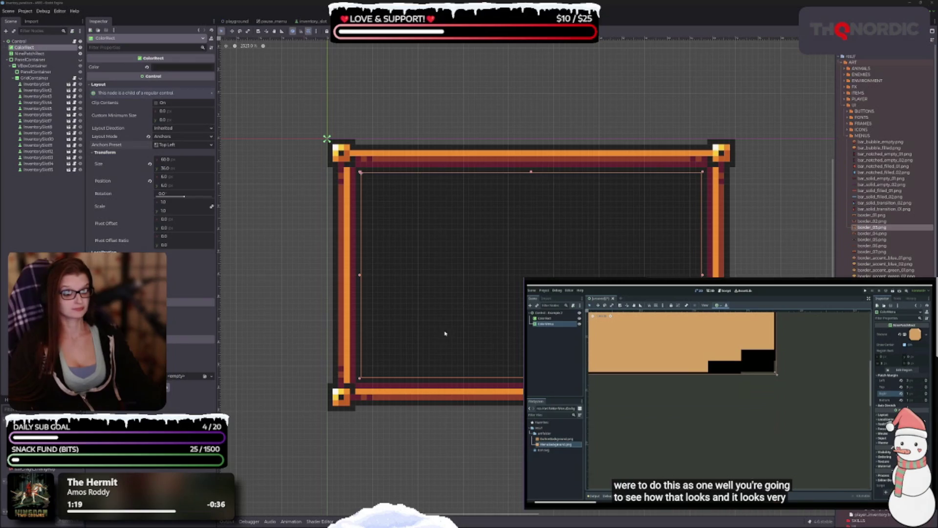
click(375, 31)
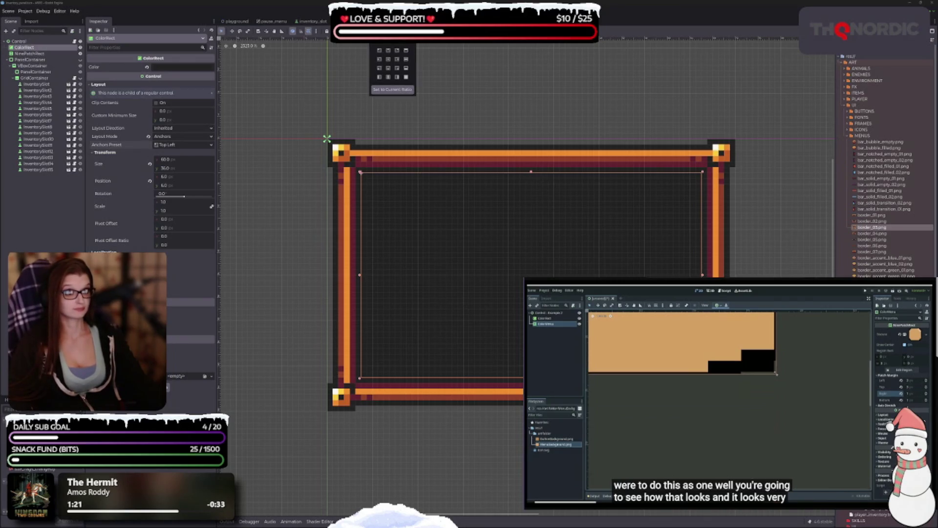
Step: Try the Center, Top Left and Full Rect presets, then set the background's Layout Mode to Position
click(388, 60)
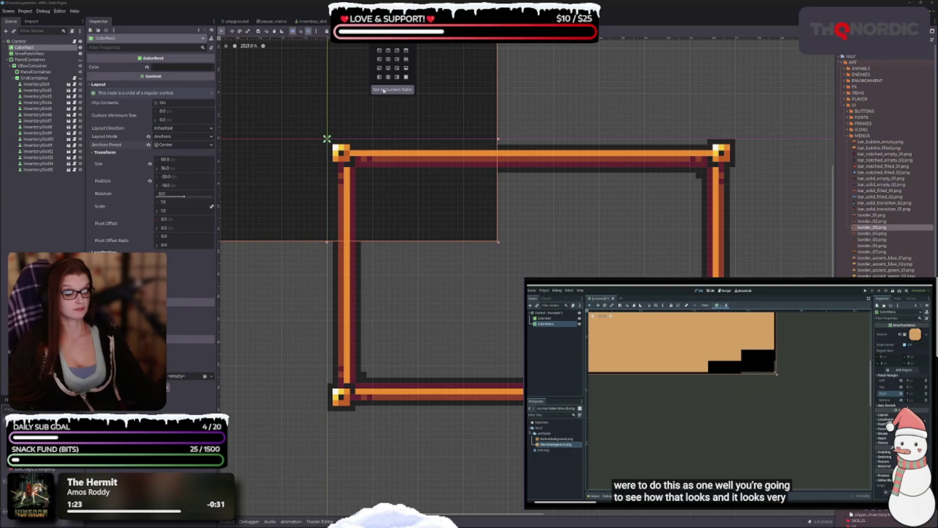
scroll(381, 239, down, 3)
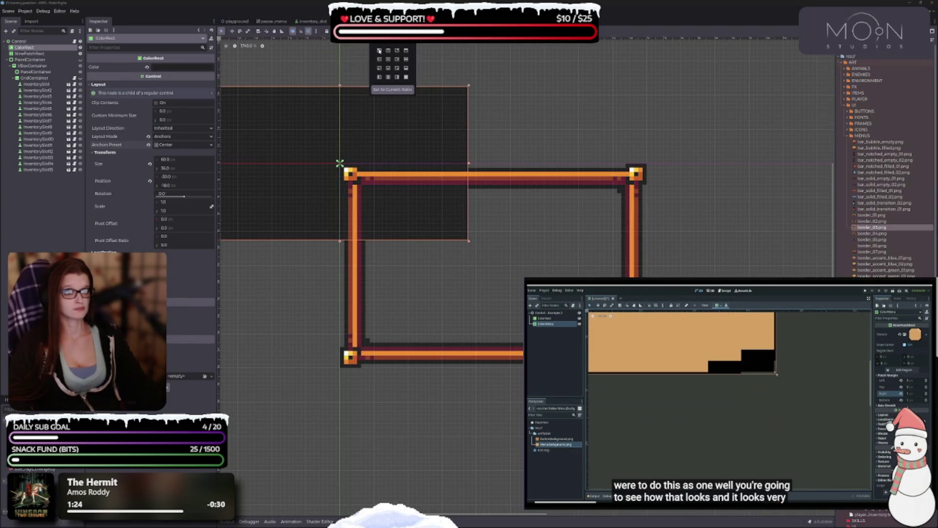
click(379, 51)
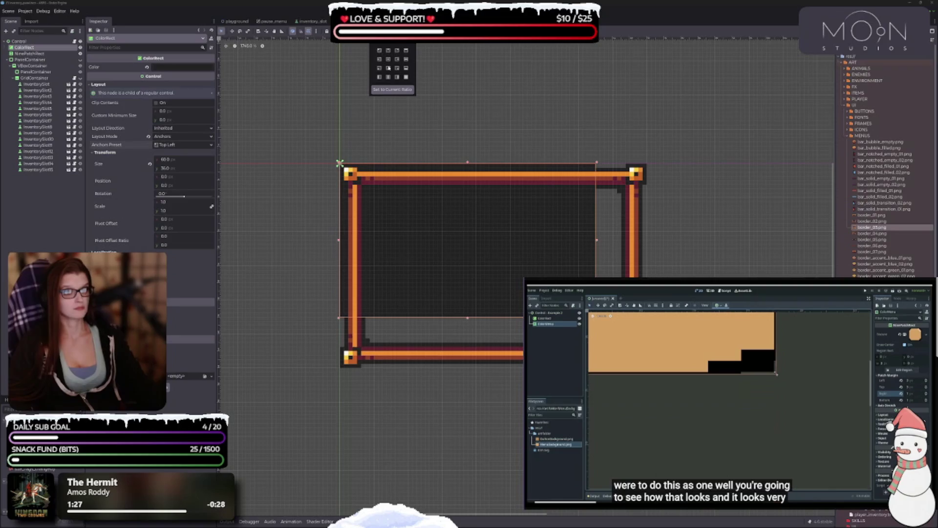
click(406, 77)
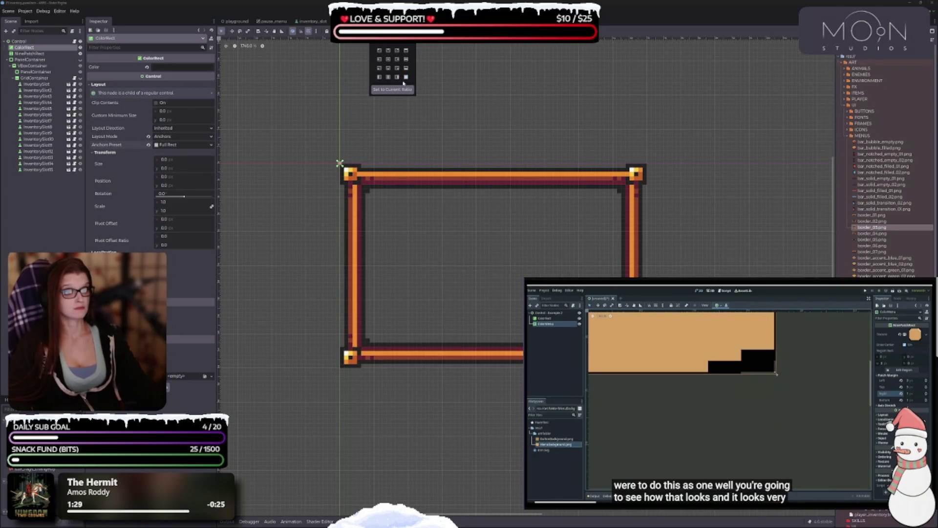
scroll(409, 254, up, 2)
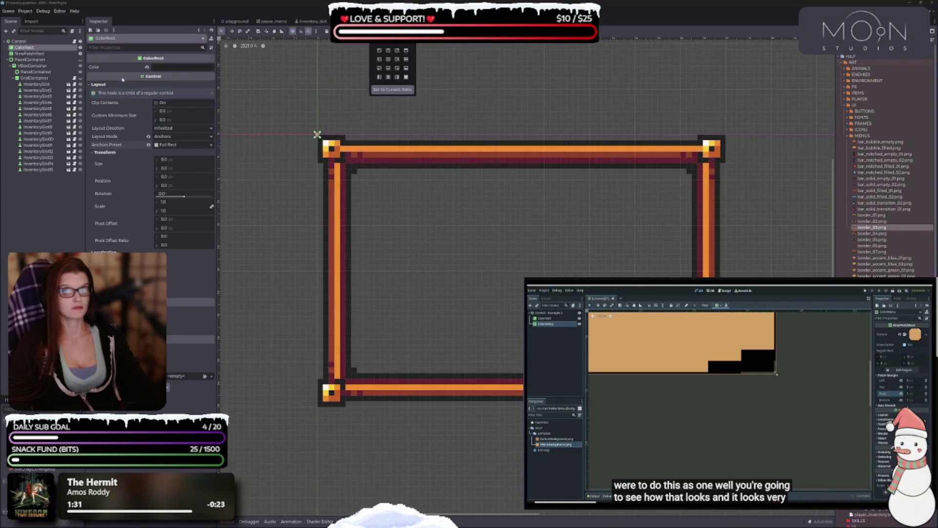
click(461, 276)
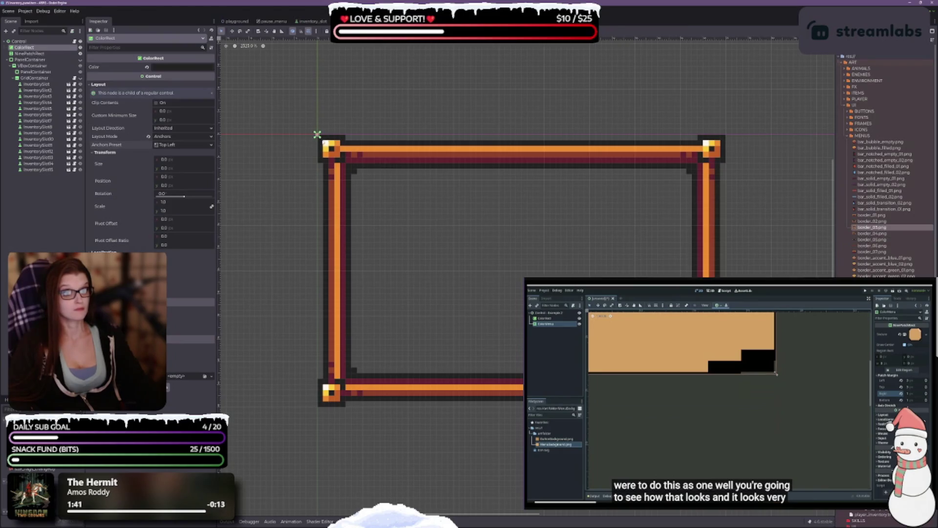
click(380, 31)
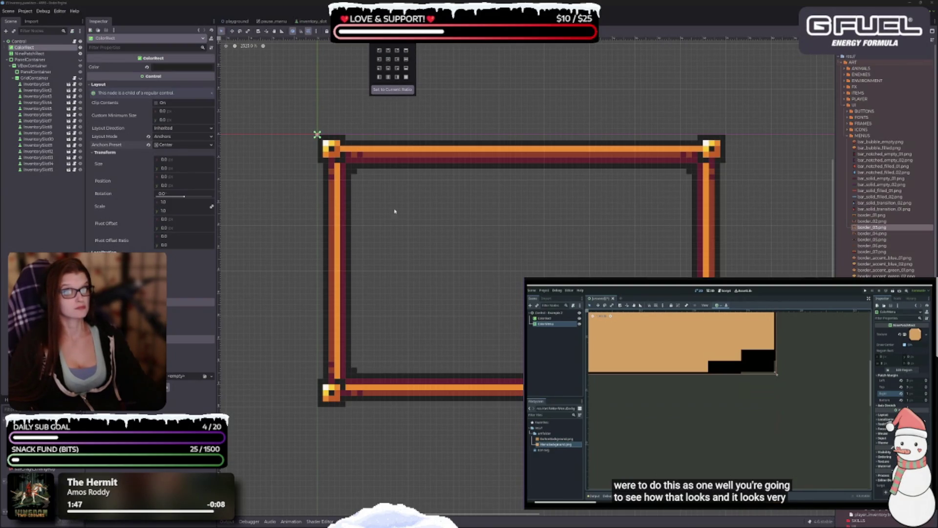
click(150, 147)
click(148, 136)
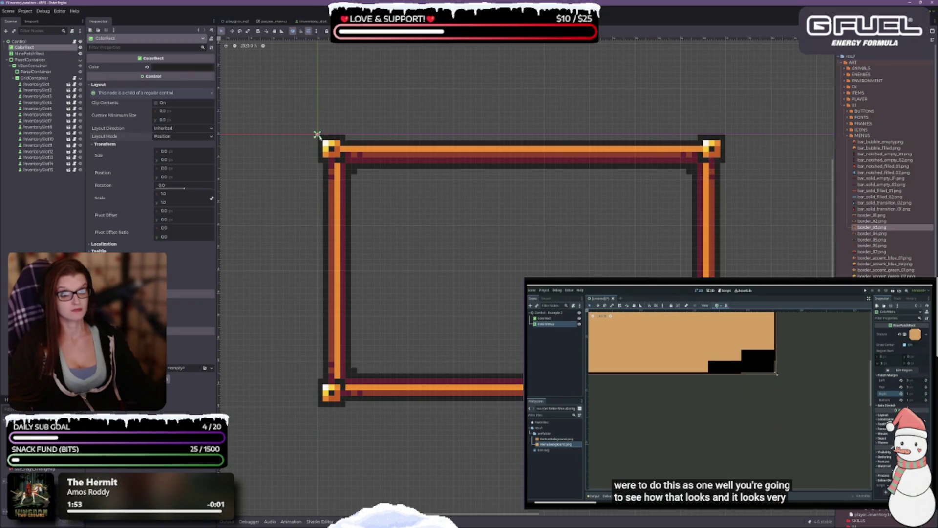
Step: Adjust the background's Size x and drag its bottom-right corner to fill the frame interior
drag(171, 153, 186, 153)
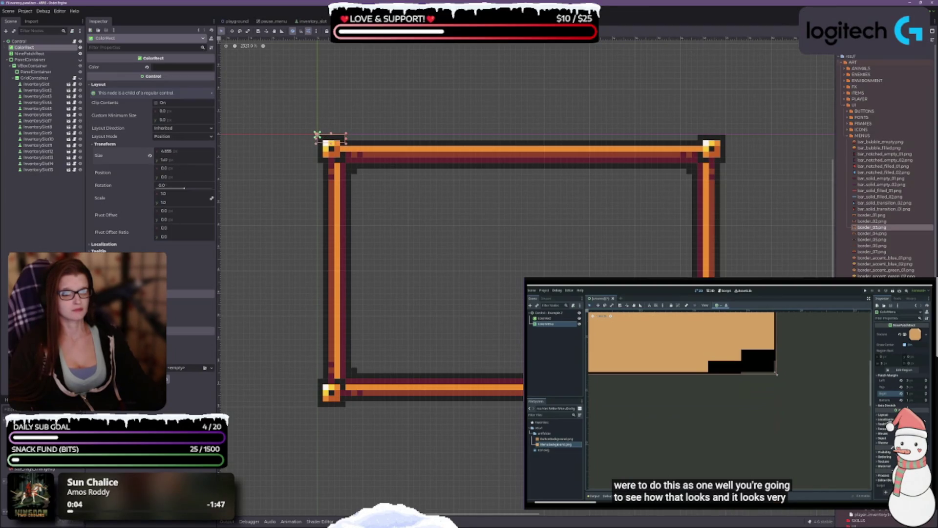
mouse_move(346, 145)
mouse_down()
mouse_move(377, 196)
mouse_move(597, 327)
mouse_move(619, 377)
mouse_move(699, 379)
mouse_up()
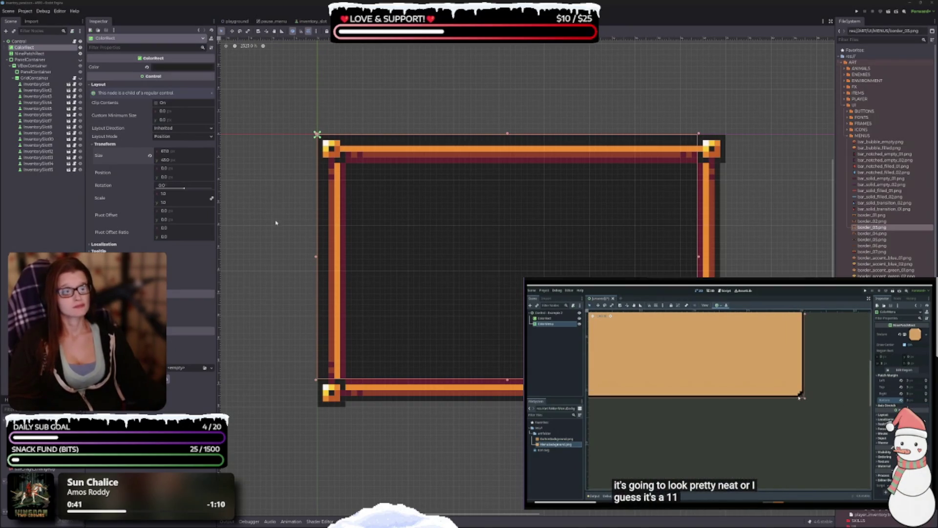
click(22, 42)
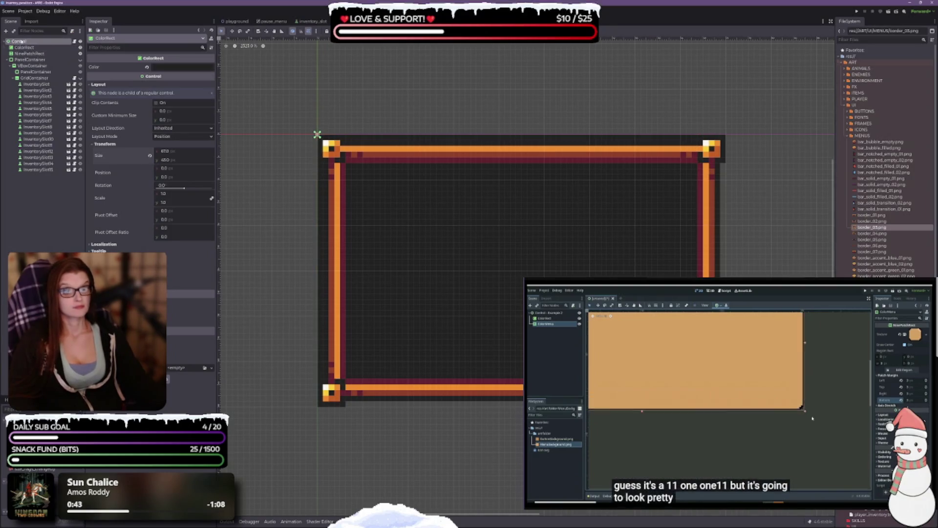
scroll(390, 299, up, 2)
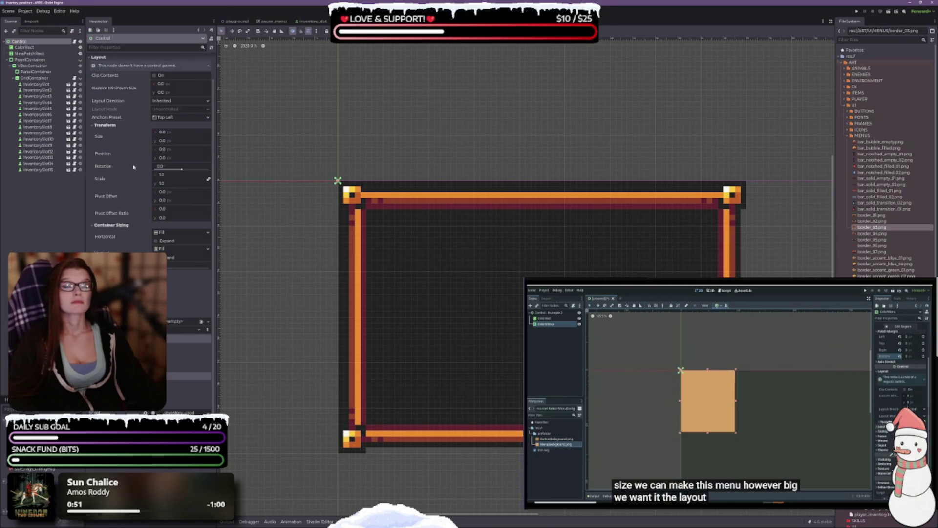
Step: Select the ColorRect background node in the Scene tree to show its Inspector properties
click(398, 224)
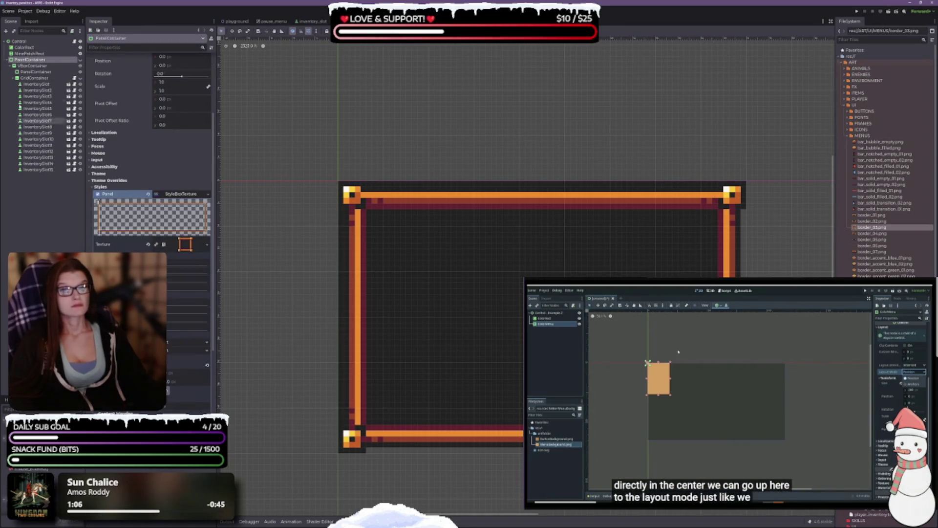
click(26, 48)
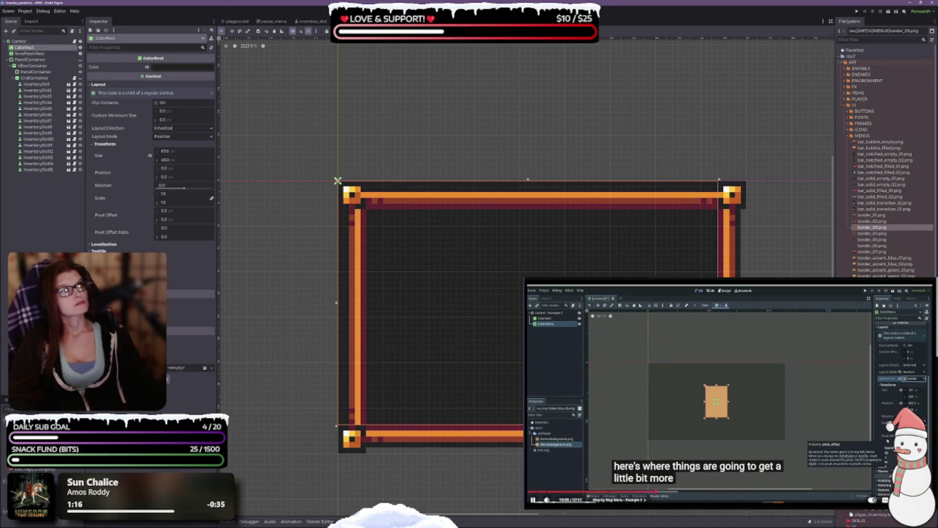
Step: Recentre and zoom out the canvas to show the whole frame, then select the NinePatchRect node
click(703, 385)
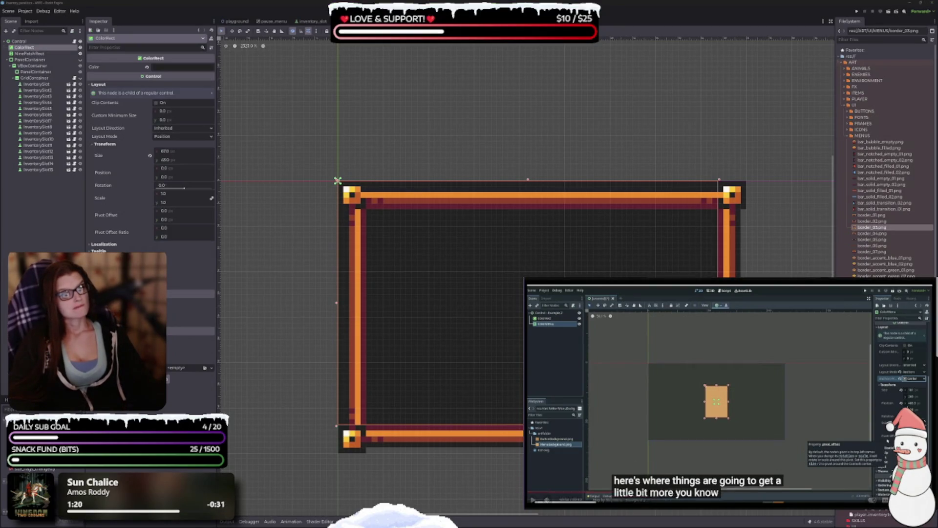
mouse_move(702, 427)
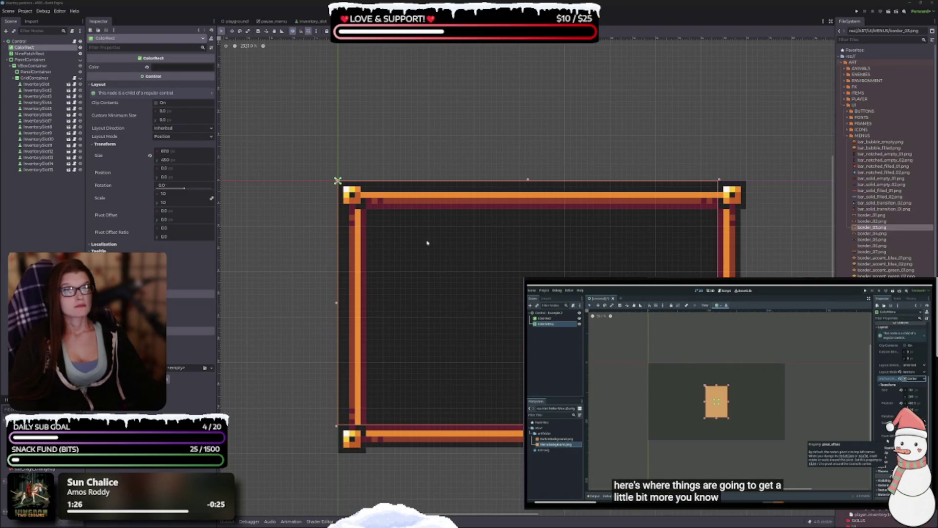
drag(428, 243, 402, 128)
scroll(456, 236, down, 1)
drag(457, 237, 463, 264)
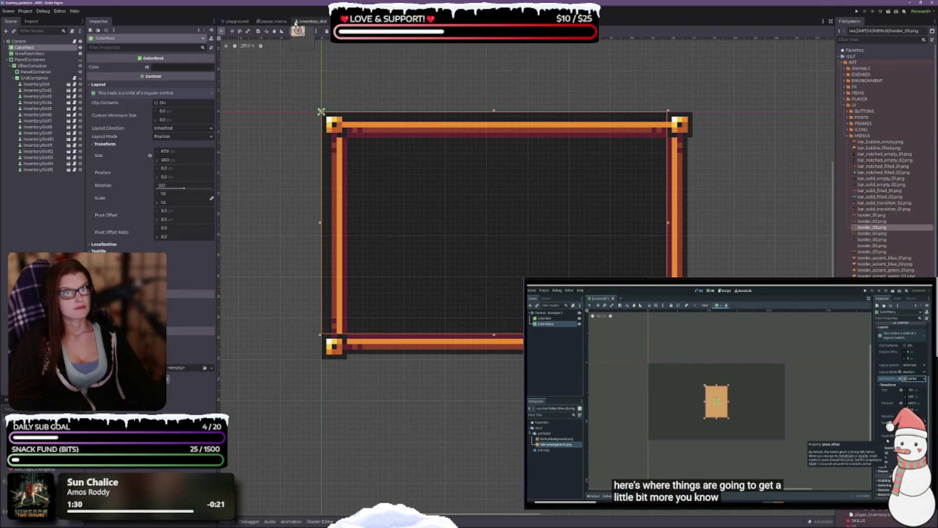
click(724, 475)
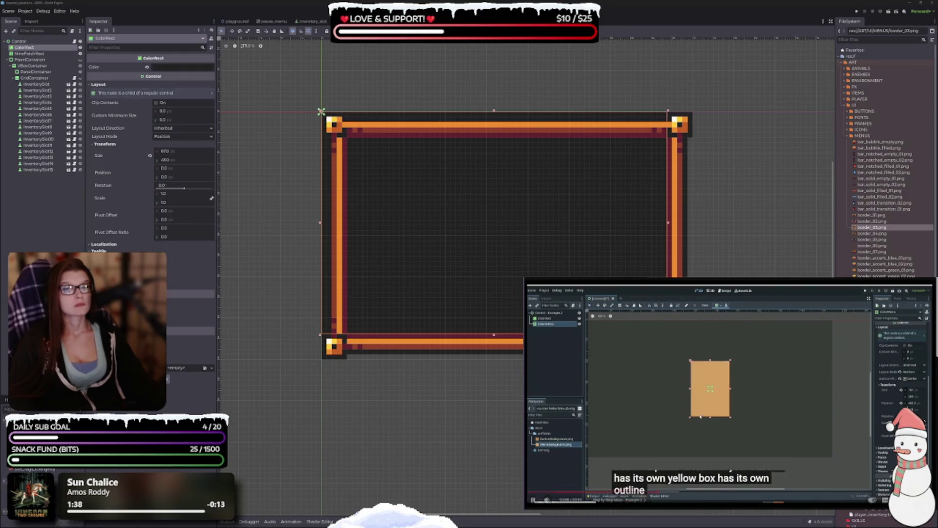
click(39, 54)
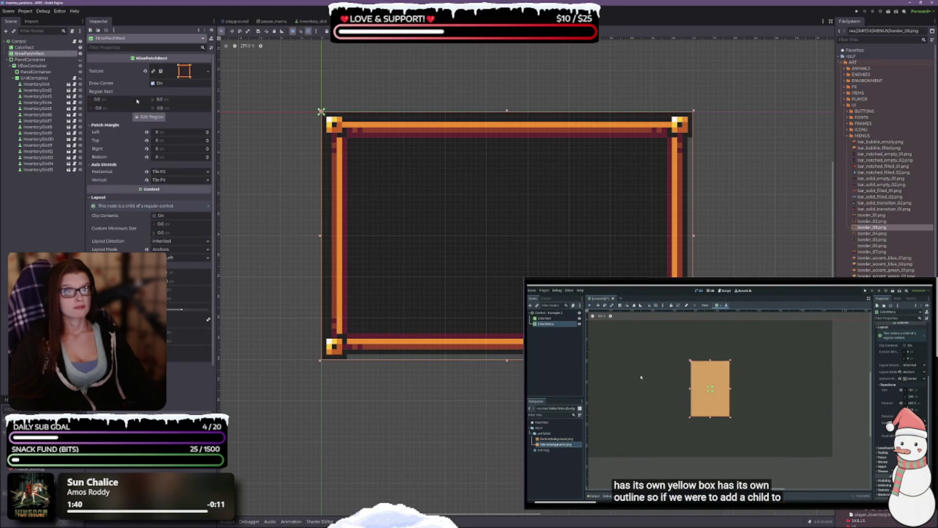